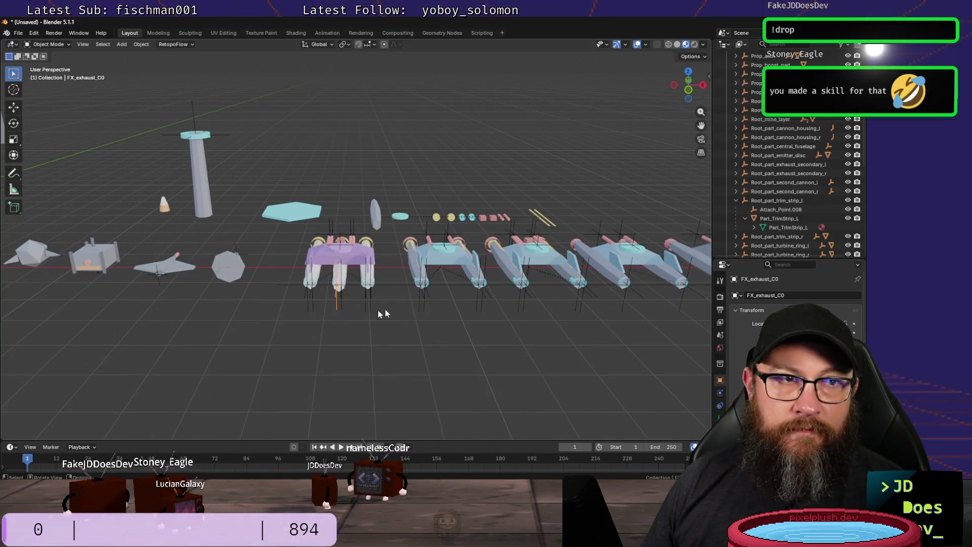
Step: Look over the ships, props, hexagon, tower, tube and ring models in the Blender viewport
{"action": "key", "text": "alt+Tab"}
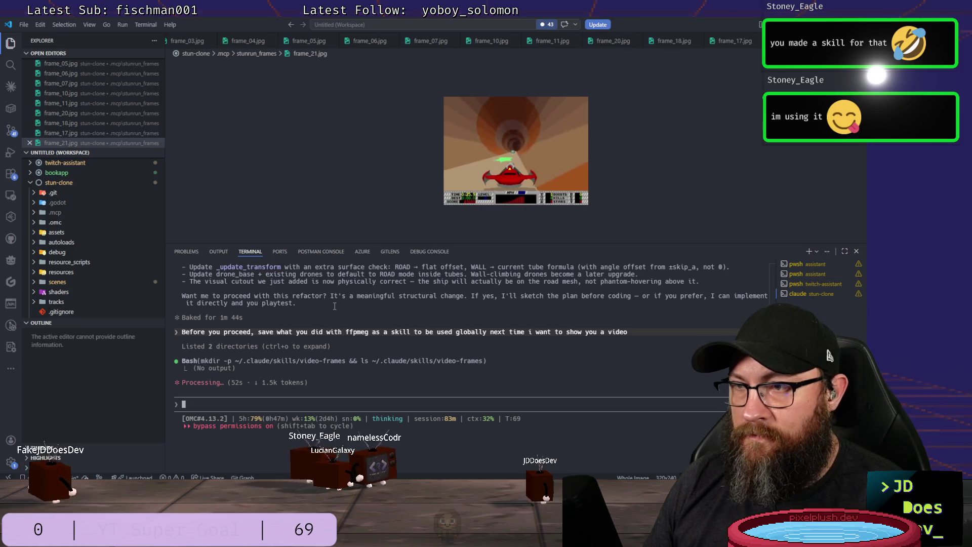
{"action": "key", "text": "alt+Tab"}
{"action": "mouse_move", "coordinate": [418, 304]}
{"action": "middle_mouse_down"}
{"action": "mouse_move", "coordinate": [198, 305]}
{"action": "mouse_move", "coordinate": [219, 296]}
{"action": "middle_mouse_up"}
{"action": "middle_click_drag", "start_coordinate": [166, 339], "coordinate": [478, 310], "text": "shift"}
{"action": "mouse_move", "coordinate": [235, 327]}
{"action": "middle_mouse_down"}
{"action": "mouse_move", "coordinate": [251, 351]}
{"action": "mouse_move", "coordinate": [269, 352]}
{"action": "middle_mouse_up"}
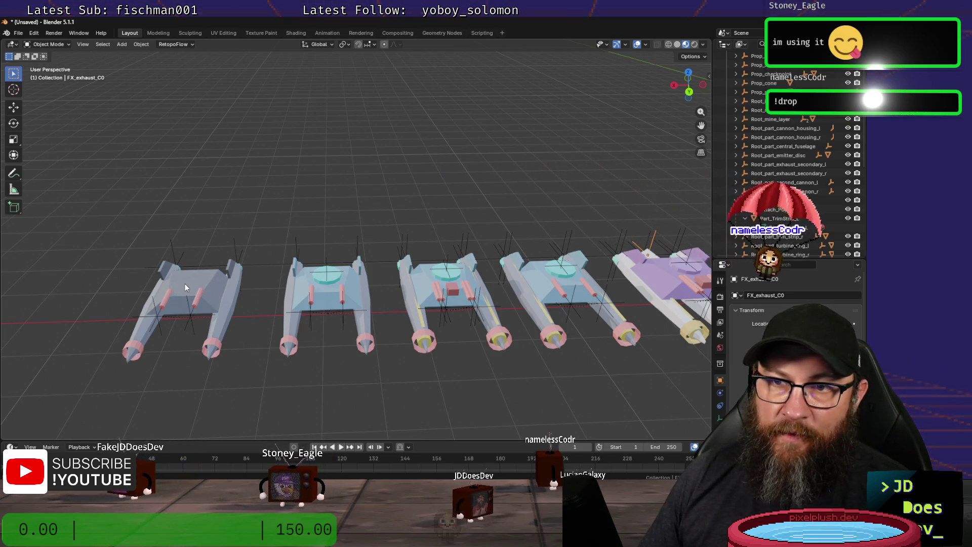
{"action": "middle_click_drag", "start_coordinate": [572, 378], "coordinate": [311, 364], "text": "shift"}
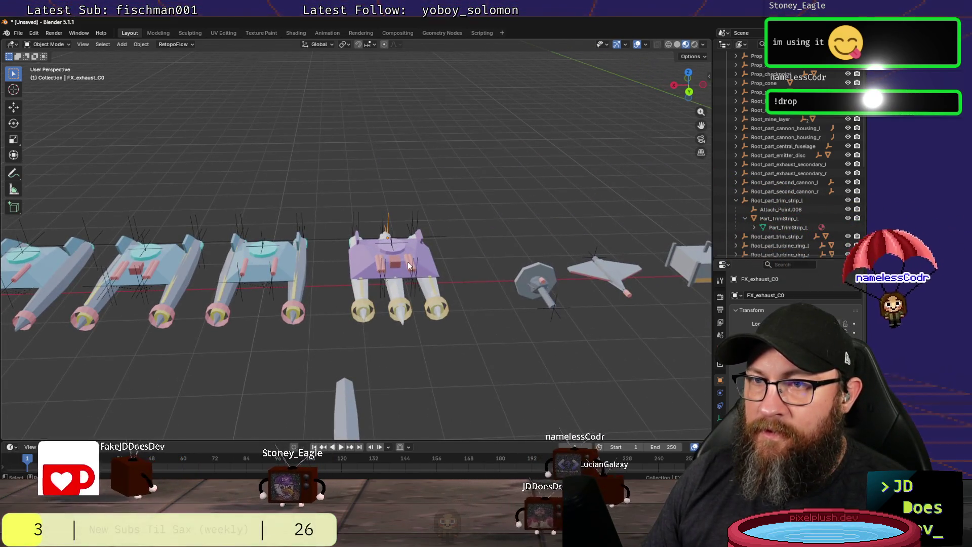
{"action": "middle_click_drag", "start_coordinate": [495, 349], "coordinate": [248, 352], "text": "shift"}
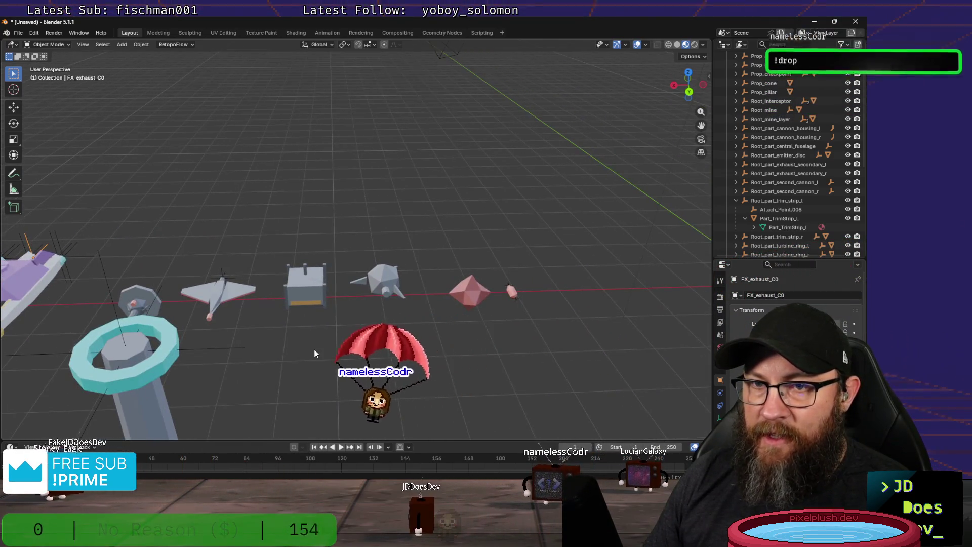
{"action": "scroll", "coordinate": [368, 272], "scroll_direction": "down", "scroll_amount": 2}
{"action": "scroll", "coordinate": [368, 272], "scroll_direction": "down", "scroll_amount": 2}
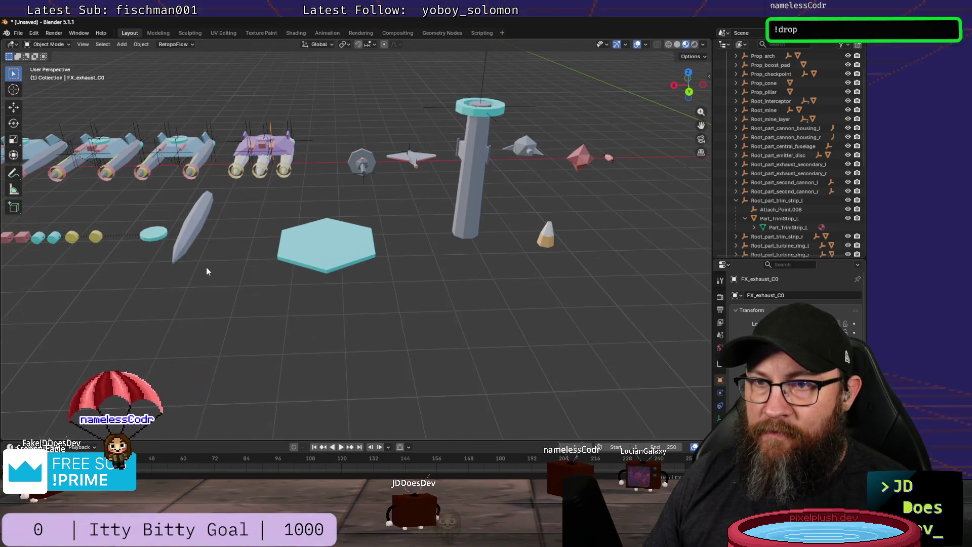
{"action": "middle_click_drag", "start_coordinate": [206, 268], "coordinate": [499, 279], "text": "shift"}
{"action": "scroll", "coordinate": [500, 281], "scroll_direction": "down", "scroll_amount": 5}
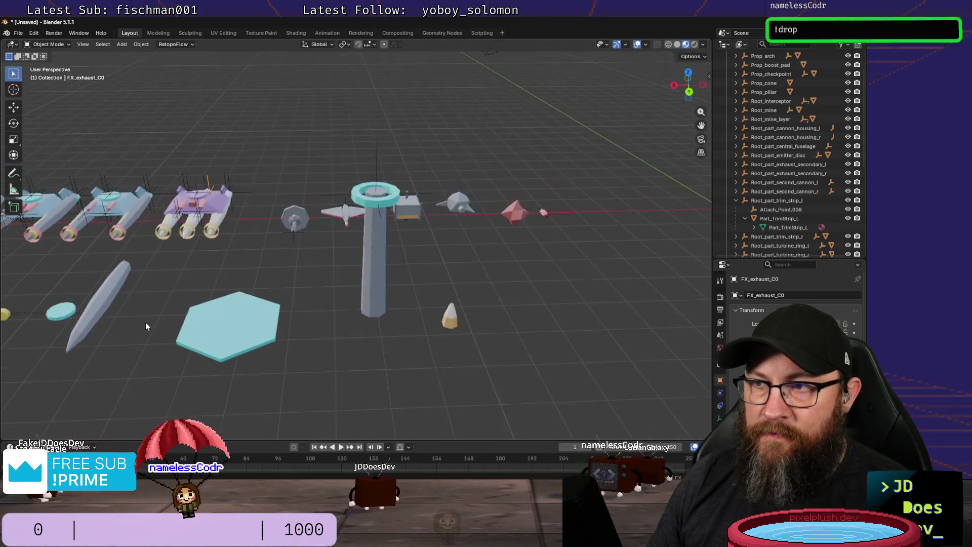
{"action": "scroll", "coordinate": [318, 332], "scroll_direction": "up", "scroll_amount": 1}
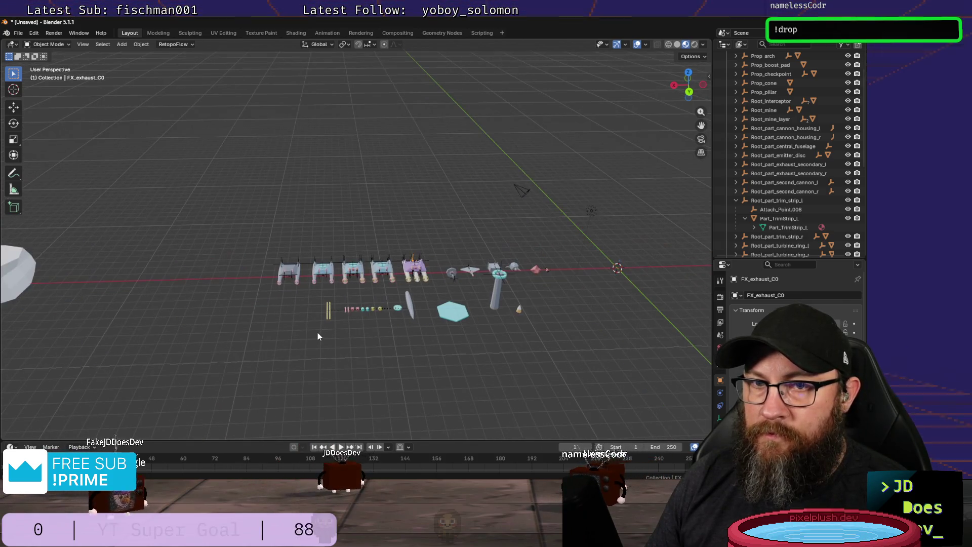
{"action": "mouse_move", "coordinate": [546, 332]}
{"action": "middle_mouse_down", "text": "shift"}
{"action": "mouse_move", "coordinate": [413, 342]}
{"action": "mouse_move", "coordinate": [459, 321]}
{"action": "mouse_move", "coordinate": [358, 338]}
{"action": "mouse_move", "coordinate": [418, 369]}
{"action": "mouse_move", "coordinate": [408, 248]}
{"action": "middle_mouse_up", "text": "shift"}
{"action": "scroll", "coordinate": [405, 335], "scroll_direction": "up", "scroll_amount": 2}
{"action": "scroll", "coordinate": [410, 320], "scroll_direction": "down", "scroll_amount": 3}
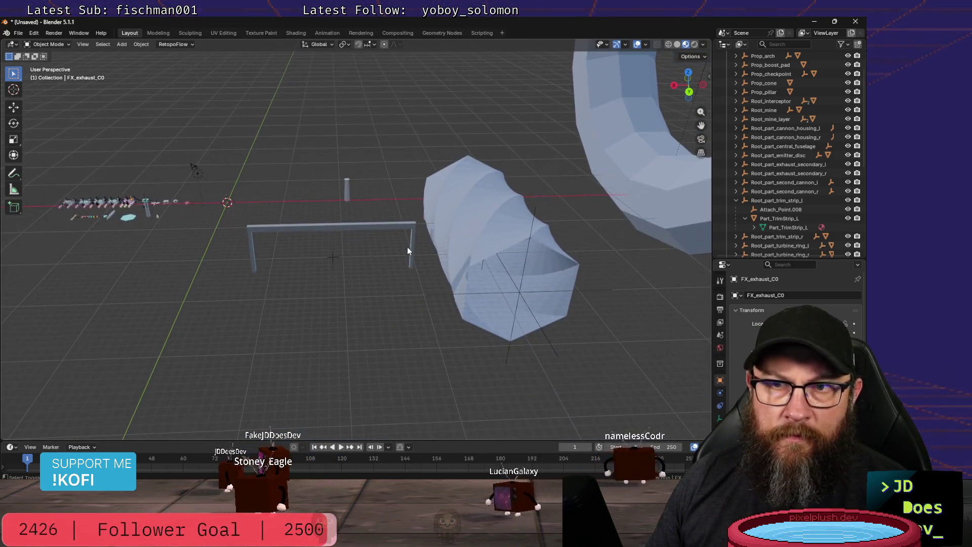
{"action": "mouse_move", "coordinate": [430, 296]}
{"action": "middle_mouse_down"}
{"action": "mouse_move", "coordinate": [397, 270]}
{"action": "mouse_move", "coordinate": [259, 278]}
{"action": "mouse_move", "coordinate": [537, 309]}
{"action": "mouse_move", "coordinate": [401, 299]}
{"action": "mouse_move", "coordinate": [456, 313]}
{"action": "middle_mouse_up"}
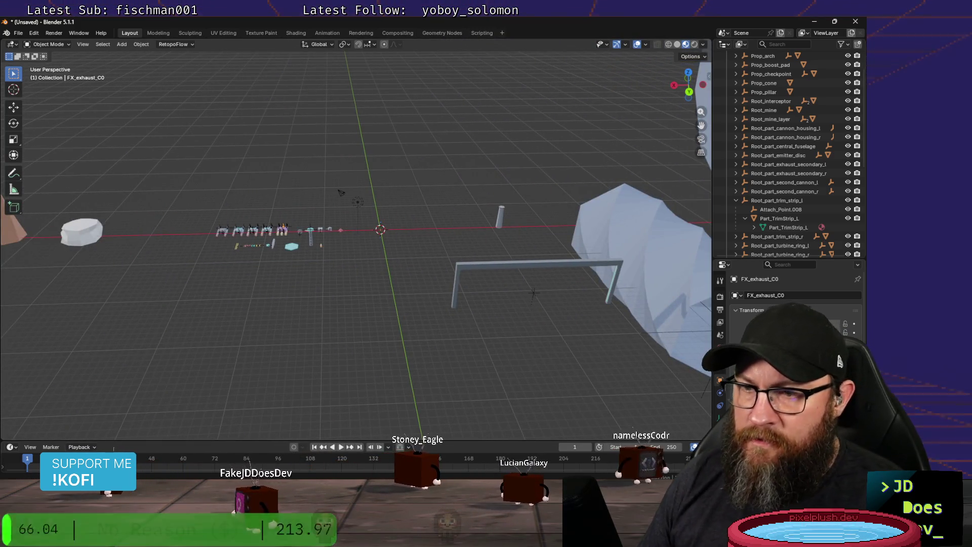
Step: Rerun the headless build_special_segments.py build with --all --output-dir ./segments/ in the terminal
{"action": "key", "text": "alt+Tab"}
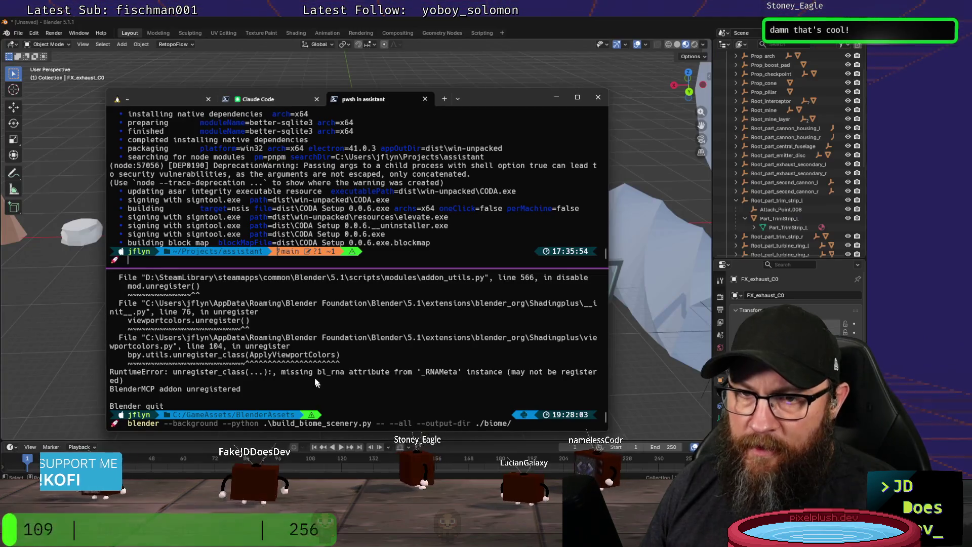
{"action": "key", "text": "Up"}
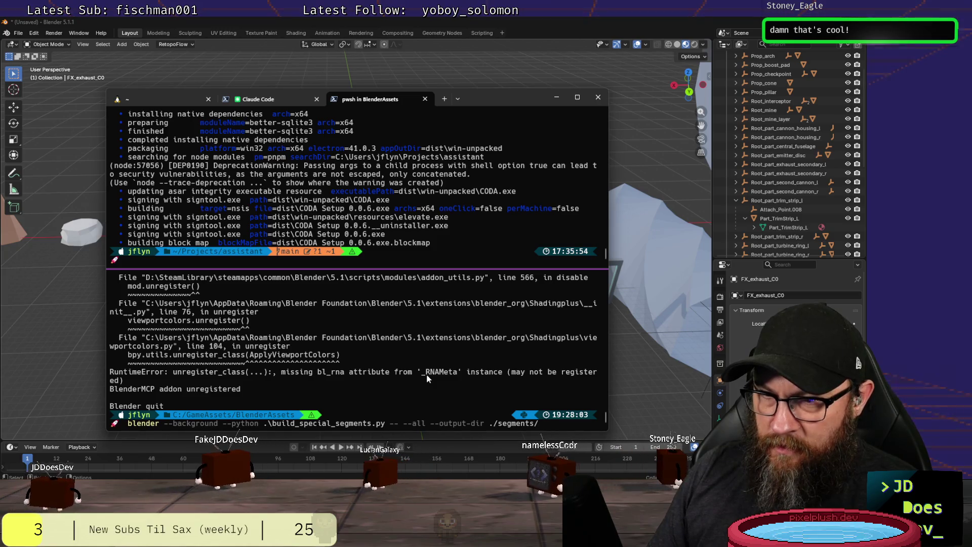
{"action": "key", "text": "Return"}
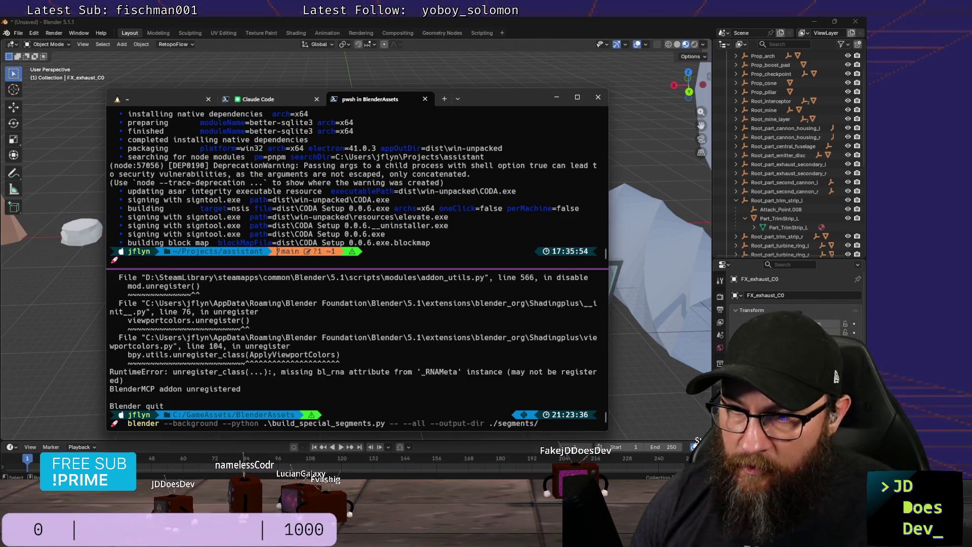
{"action": "key", "text": "Return"}
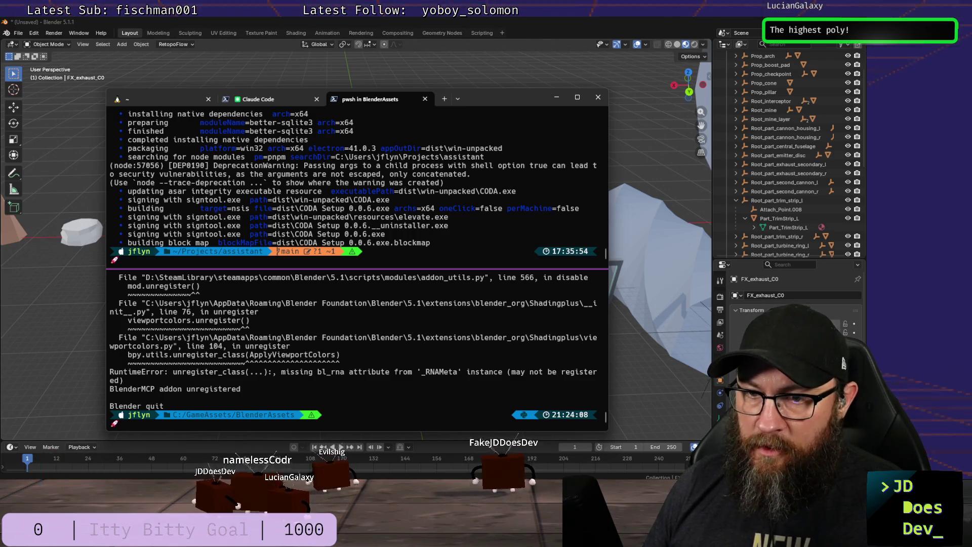
{"action": "mouse_move", "coordinate": [305, 537]}
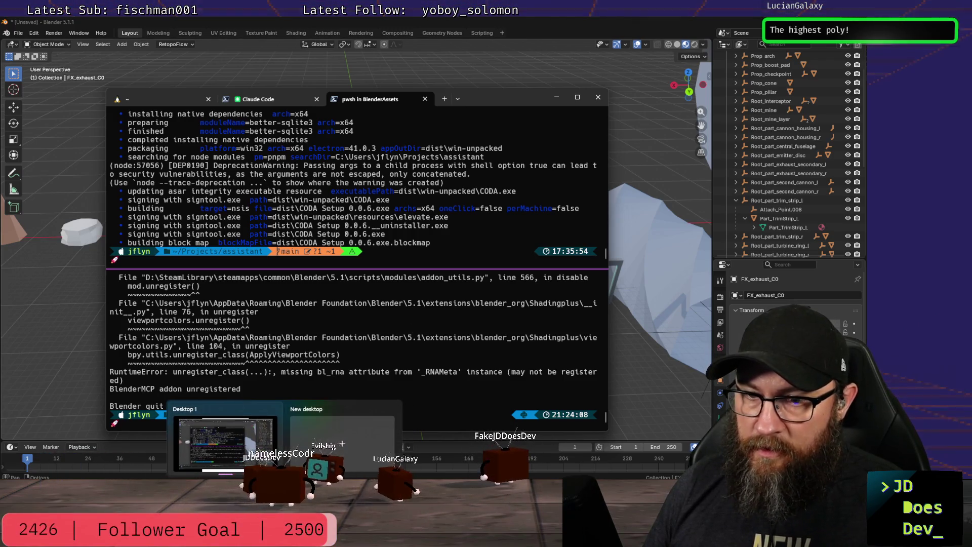
Step: Open BlenderAssets\segments to see the invert, jump, loop and split .glb files, then return to Blender
{"action": "left_click", "coordinate": [303, 443]}
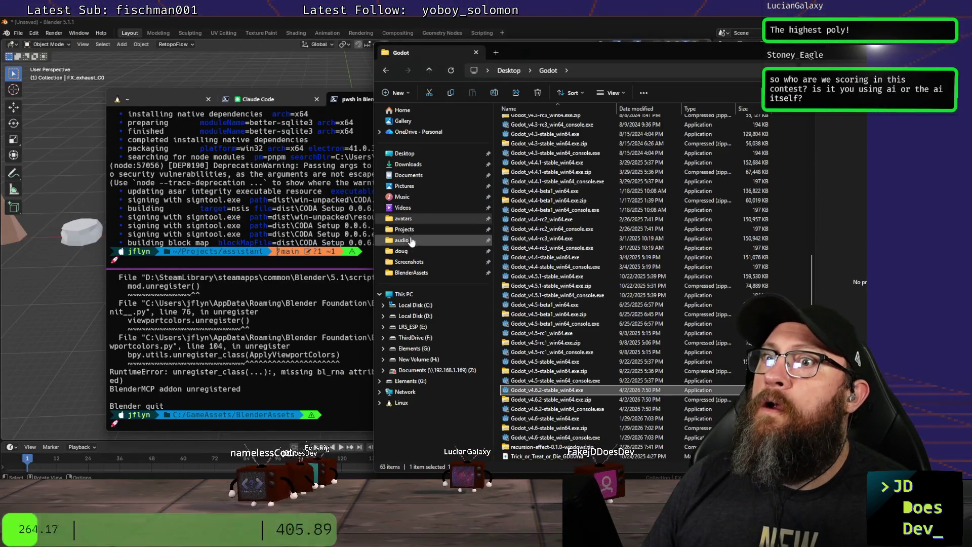
{"action": "left_click", "coordinate": [420, 274]}
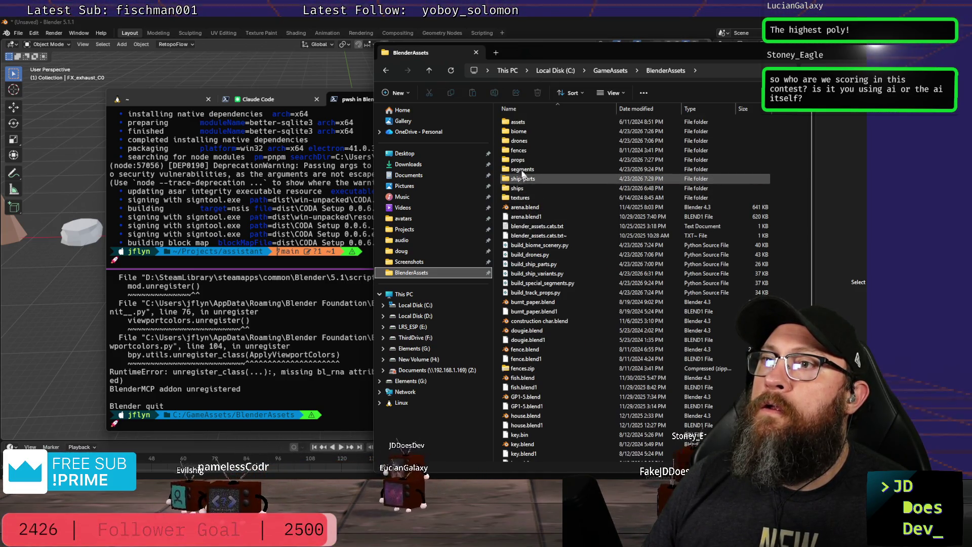
{"action": "double_click", "coordinate": [523, 171]}
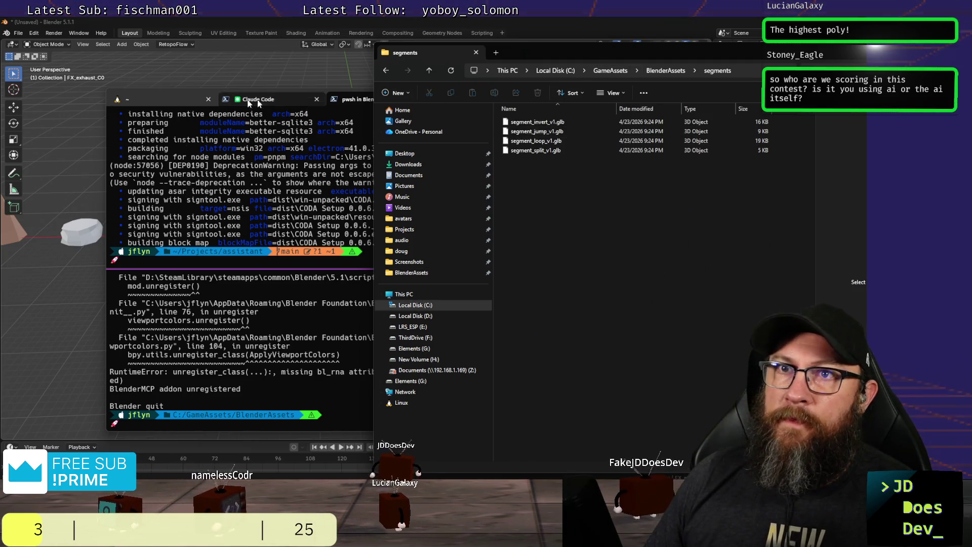
{"action": "left_click", "coordinate": [211, 23]}
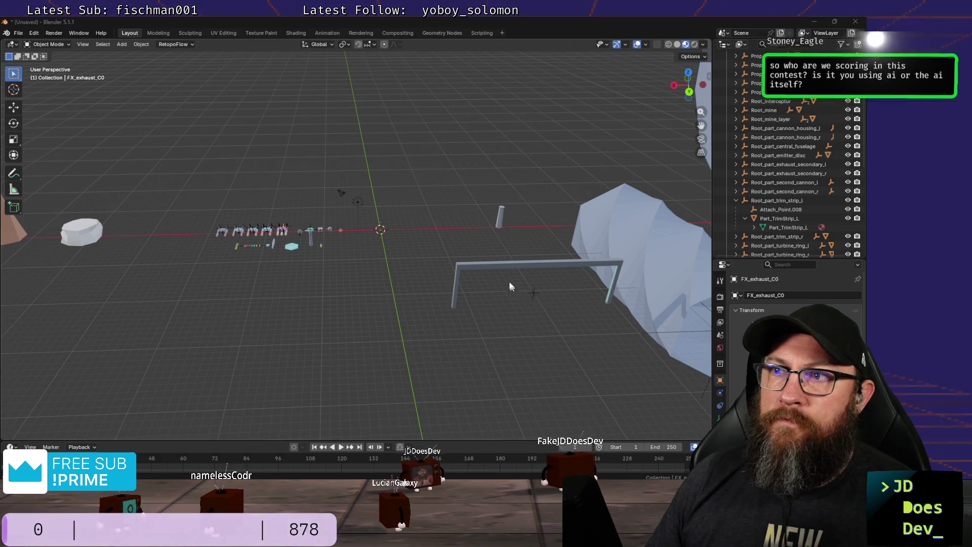
Step: Select and centre the view on the Segment_Loop ring, then go back to the segments folder
{"action": "key", "text": "alt+Tab"}
{"action": "scroll", "coordinate": [290, 267], "scroll_direction": "down", "scroll_amount": 5}
{"action": "left_click", "coordinate": [289, 267]}
{"action": "scroll", "coordinate": [187, 268], "scroll_direction": "up", "scroll_amount": 5}
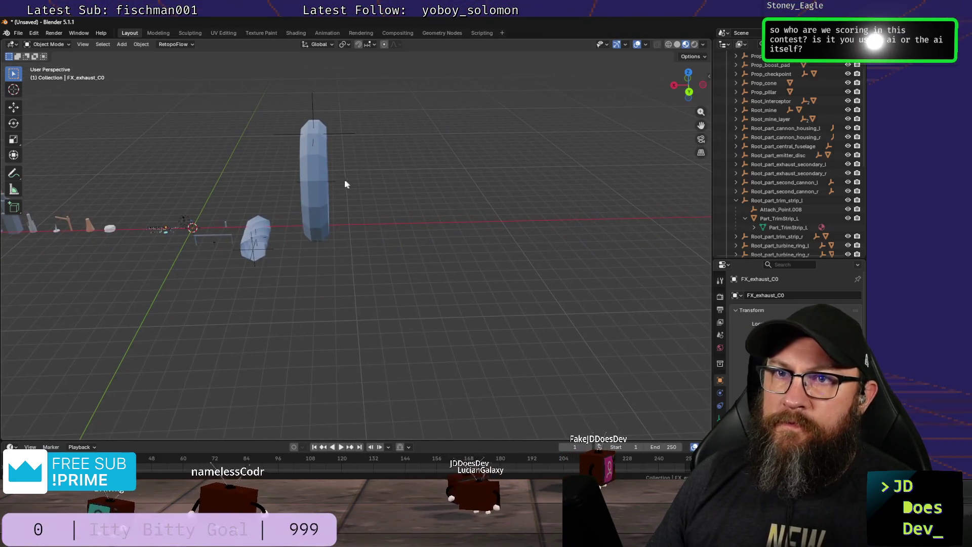
{"action": "left_click", "coordinate": [317, 190]}
{"action": "scroll", "coordinate": [317, 190], "scroll_direction": "up", "scroll_amount": 3}
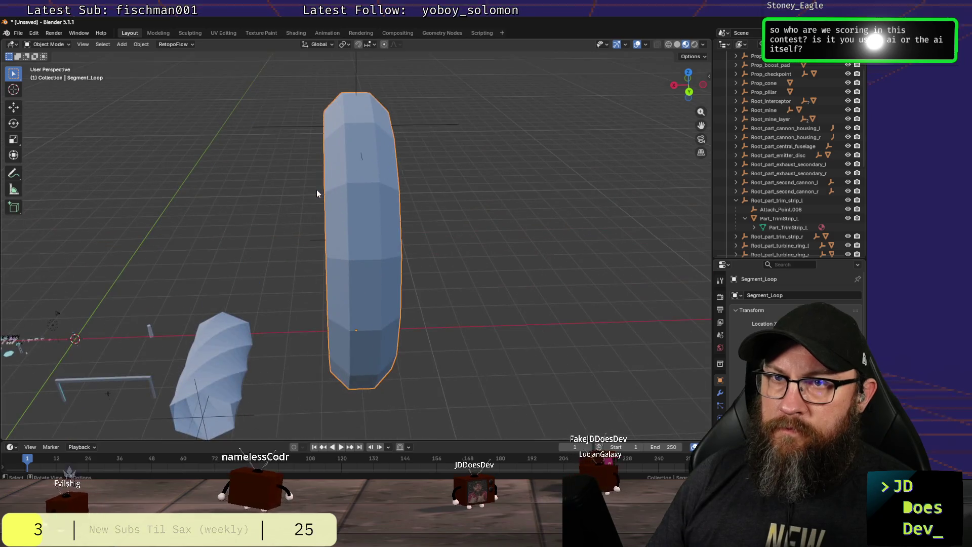
{"action": "scroll", "coordinate": [317, 189], "scroll_direction": "down", "scroll_amount": 2}
{"action": "mouse_move", "coordinate": [317, 190]}
{"action": "middle_mouse_down", "text": "shift"}
{"action": "mouse_move", "coordinate": [249, 259]}
{"action": "mouse_move", "coordinate": [341, 281]}
{"action": "mouse_move", "coordinate": [344, 290]}
{"action": "middle_mouse_up", "text": "shift"}
{"action": "key", "text": "alt+Tab"}
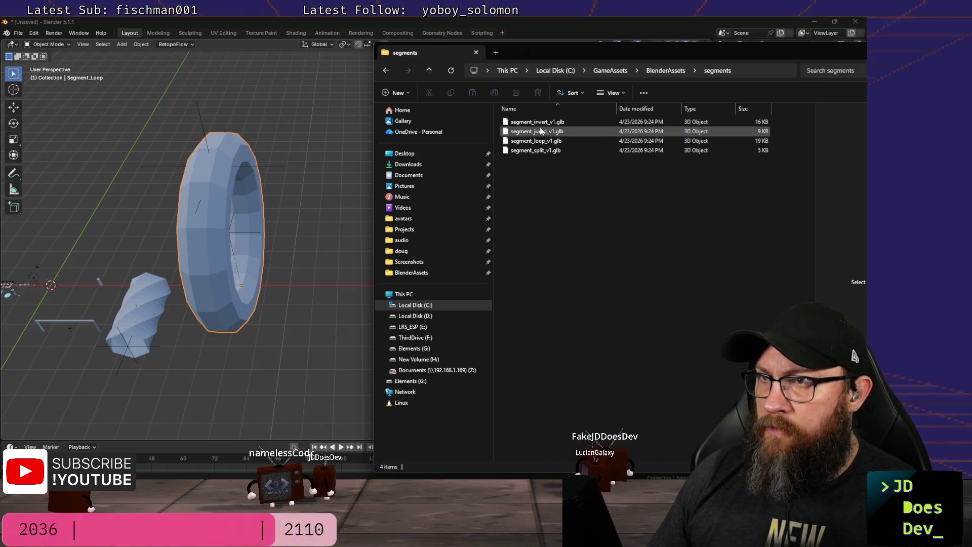
Step: Import the jump segment .glb and shift it along the global X axis
{"action": "left_click_drag", "start_coordinate": [322, 287], "coordinate": [321, 288]}
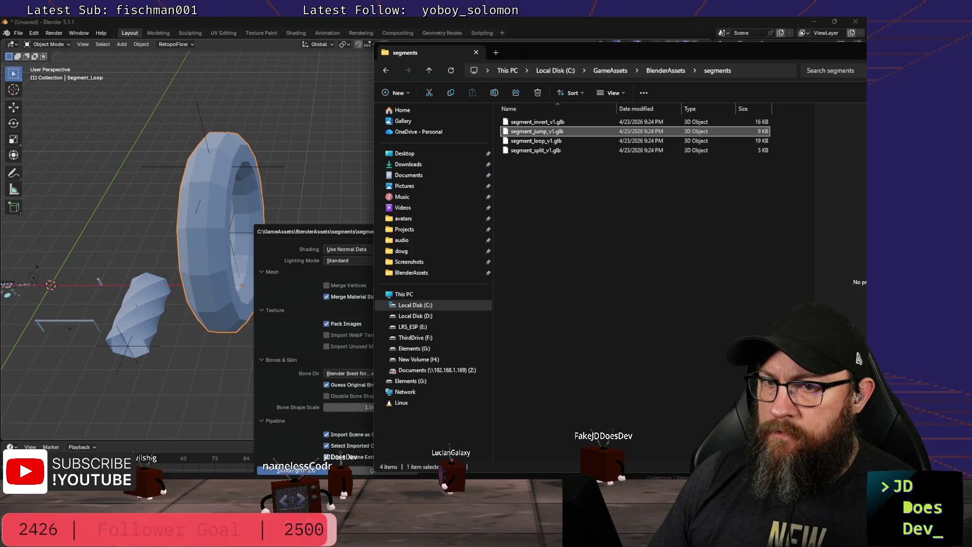
{"action": "left_click", "coordinate": [298, 470]}
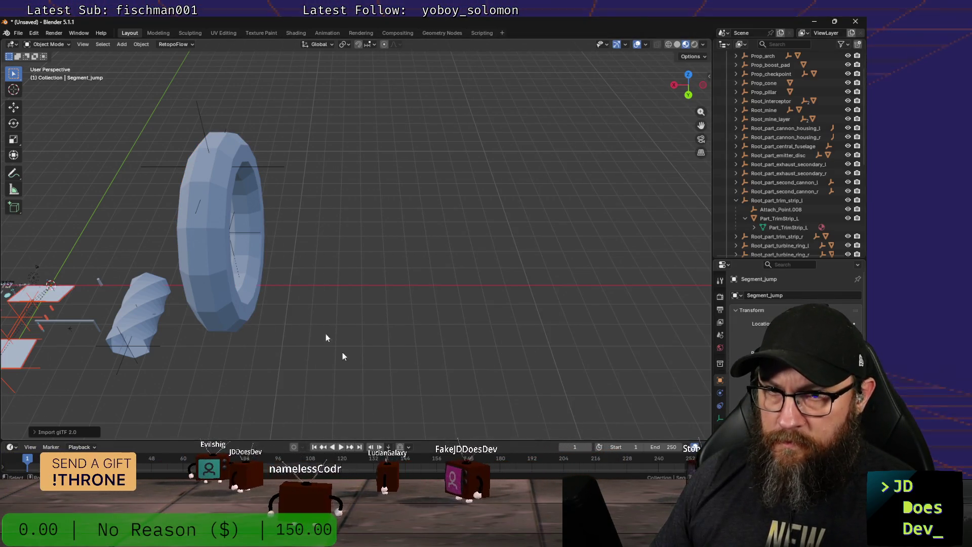
{"action": "key", "text": "g"}
{"action": "key", "text": "x"}
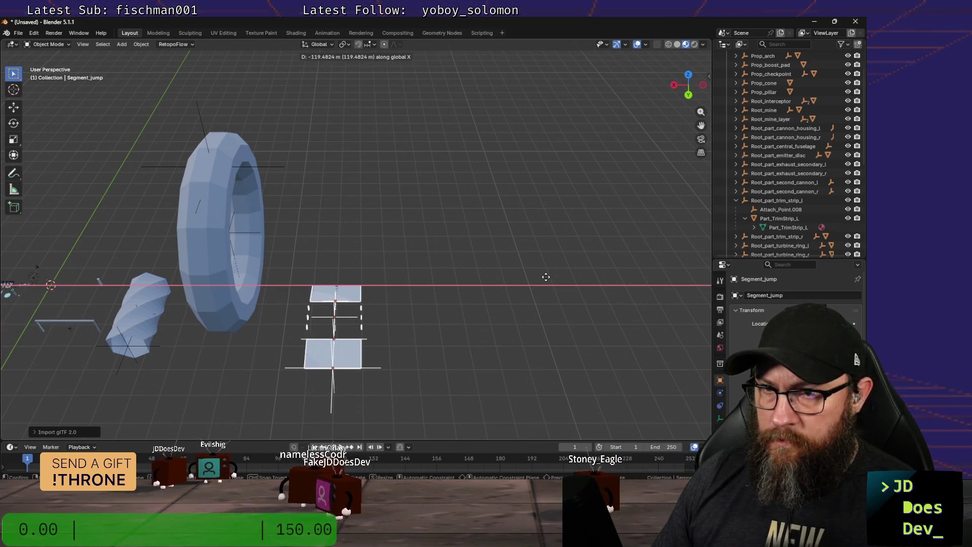
{"action": "left_click", "coordinate": [542, 276]}
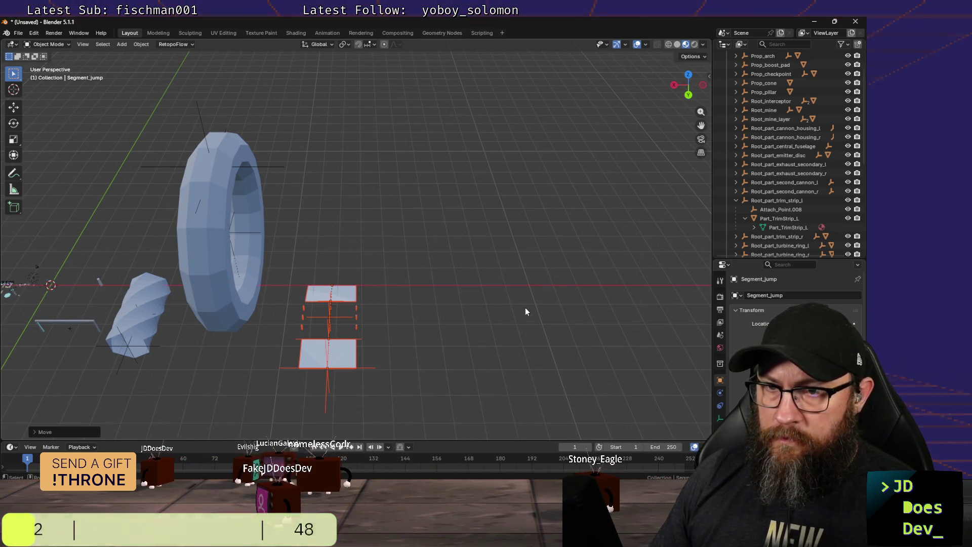
{"action": "mouse_move", "coordinate": [525, 307]}
{"action": "middle_mouse_down"}
{"action": "mouse_move", "coordinate": [426, 251]}
{"action": "mouse_move", "coordinate": [354, 272]}
{"action": "mouse_move", "coordinate": [497, 263]}
{"action": "mouse_move", "coordinate": [463, 281]}
{"action": "mouse_move", "coordinate": [517, 304]}
{"action": "middle_mouse_up"}
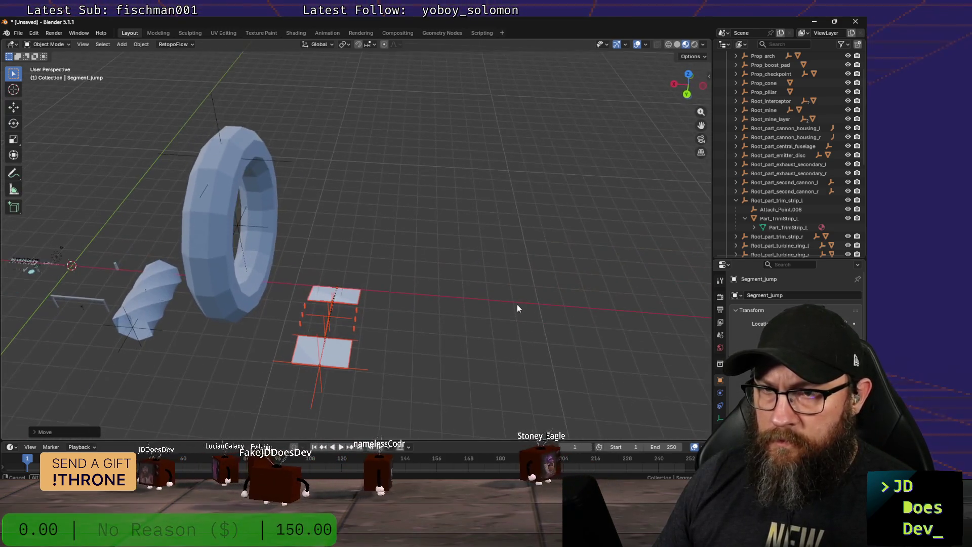
Step: Pick segment_split_v1.glb in the segments folder and tilt the view toward the ring
{"action": "key", "text": "alt+Tab"}
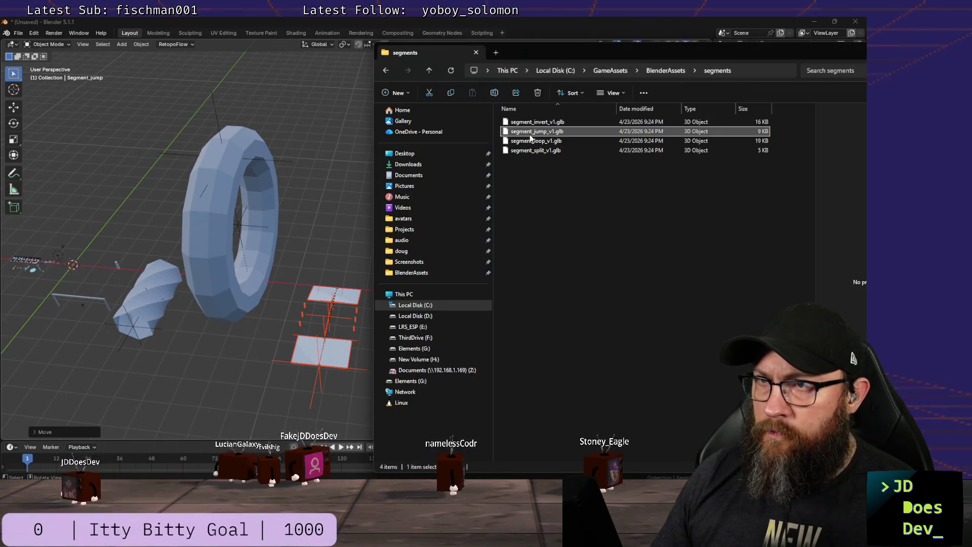
{"action": "left_click", "coordinate": [531, 150]}
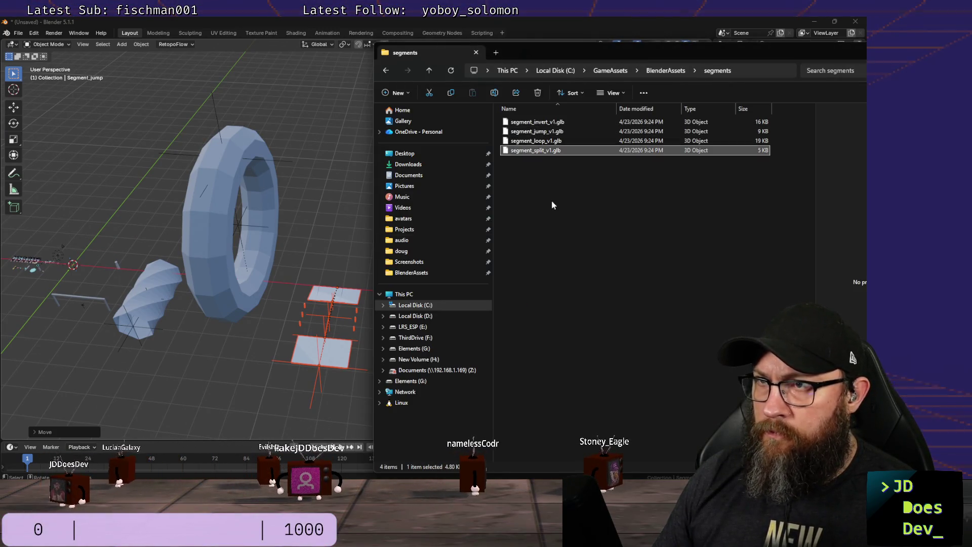
{"action": "middle_click_drag", "start_coordinate": [311, 260], "coordinate": [116, 224], "text": "shift"}
{"action": "scroll", "coordinate": [199, 274], "scroll_direction": "down", "scroll_amount": 2}
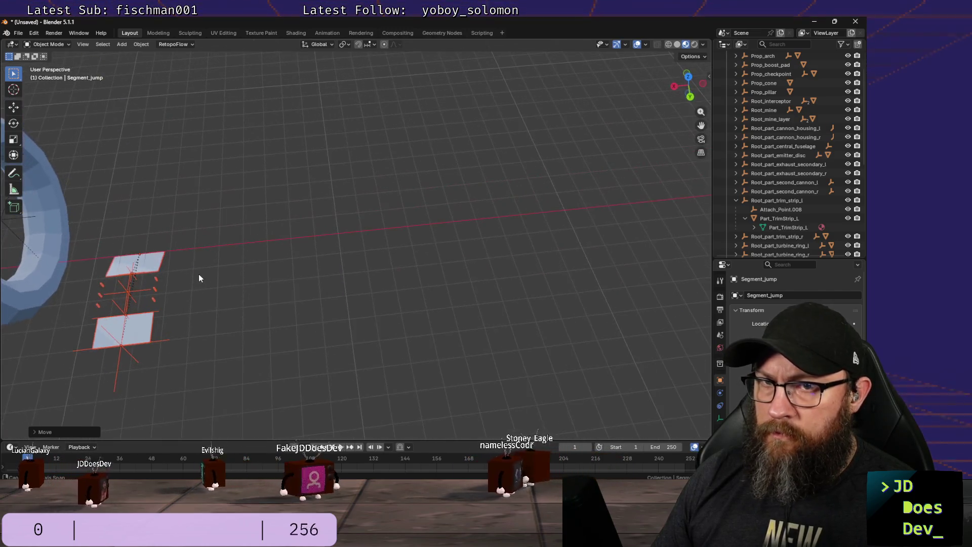
{"action": "key", "text": "alt+Tab"}
{"action": "key", "text": "alt+Tab"}
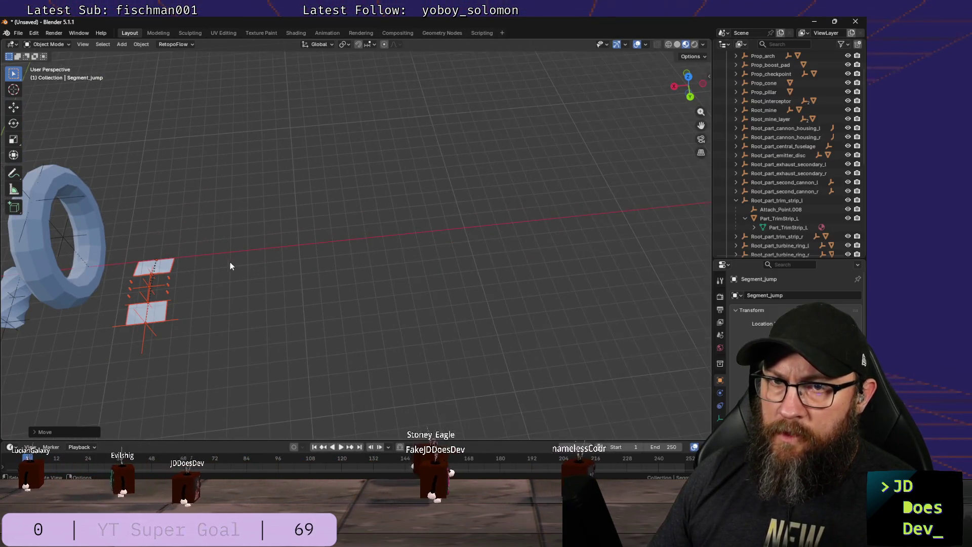
{"action": "scroll", "coordinate": [229, 267], "scroll_direction": "down", "scroll_amount": 3}
{"action": "middle_click_drag", "start_coordinate": [221, 274], "coordinate": [214, 278]}
{"action": "key", "text": "alt+Tab"}
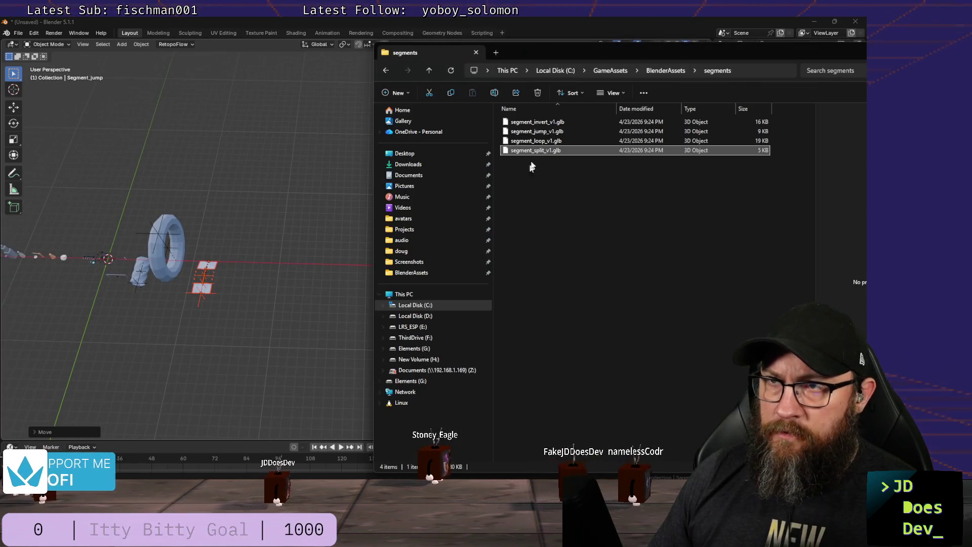
Step: Import segment_split_v1.glb with default glTF options and move it along X
{"action": "left_click_drag", "start_coordinate": [177, 332], "coordinate": [116, 318]}
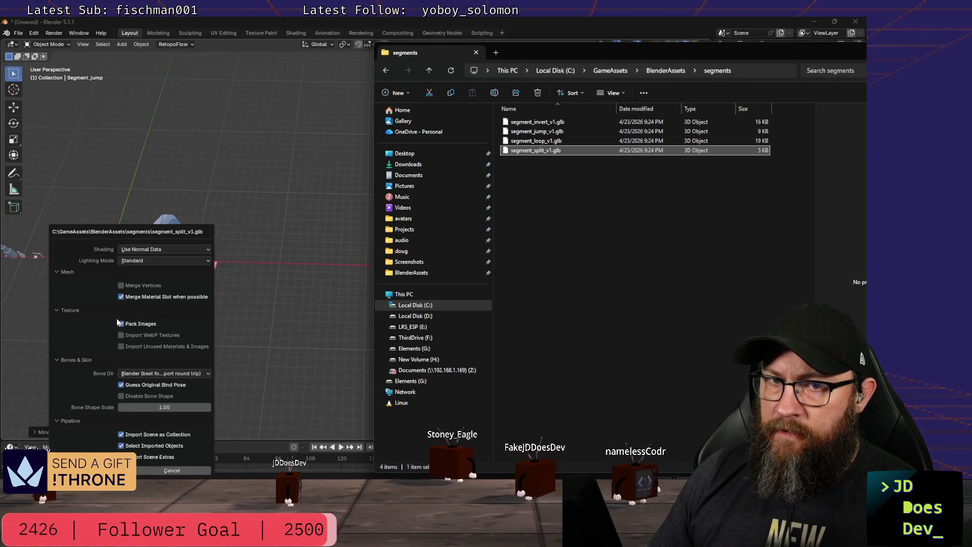
{"action": "key", "text": "Return"}
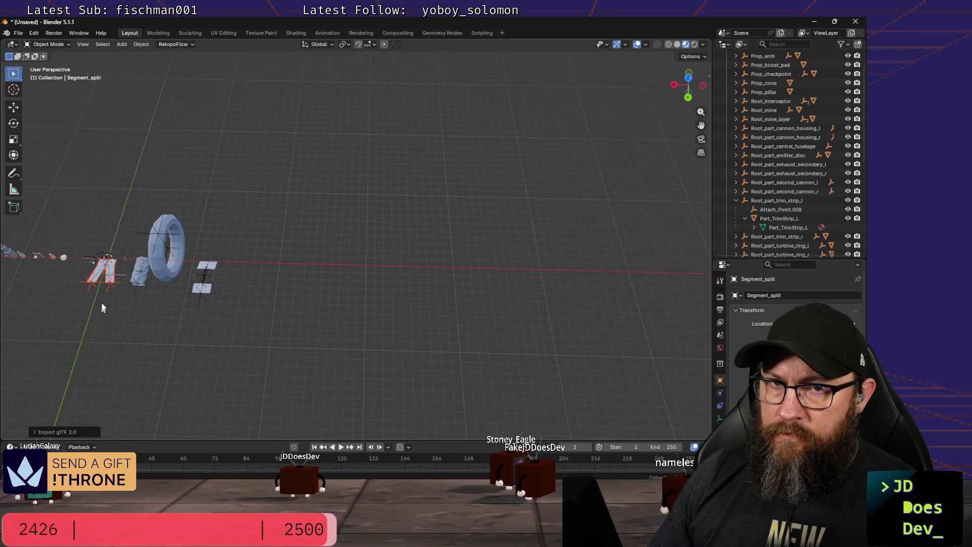
{"action": "scroll", "coordinate": [98, 292], "scroll_direction": "up", "scroll_amount": 2}
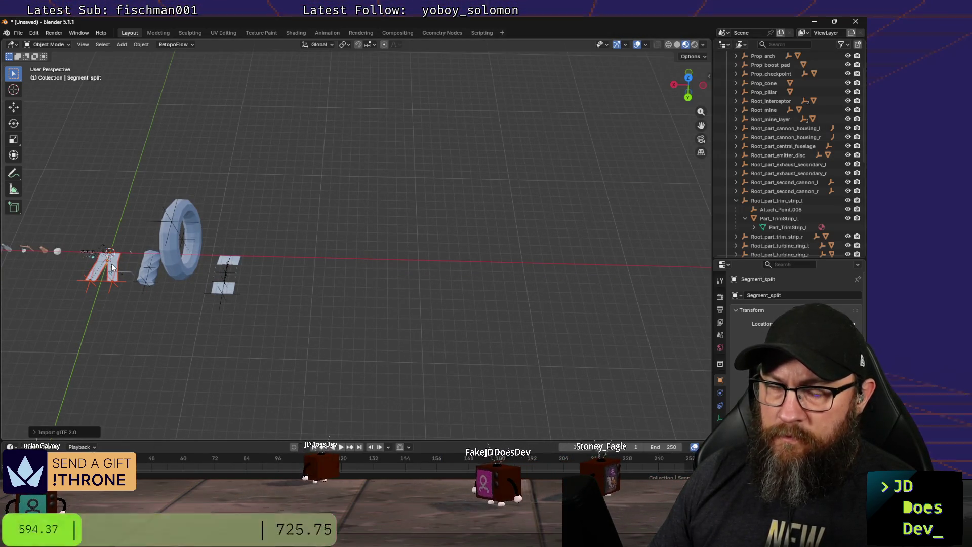
{"action": "key", "text": "g"}
{"action": "key", "text": "x"}
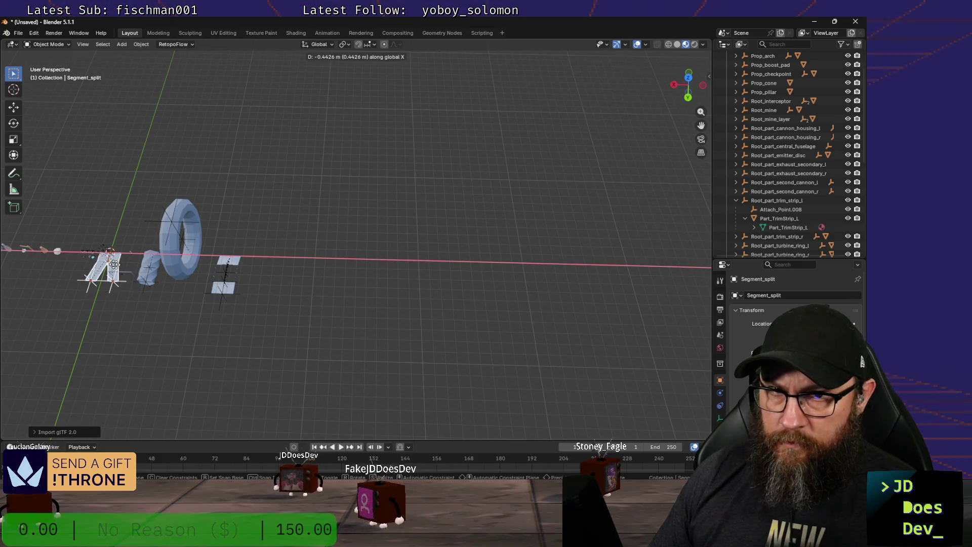
{"action": "left_click", "coordinate": [293, 275]}
{"action": "mouse_move", "coordinate": [293, 275]}
{"action": "middle_mouse_down"}
{"action": "mouse_move", "coordinate": [337, 276]}
{"action": "mouse_move", "coordinate": [217, 249]}
{"action": "mouse_move", "coordinate": [159, 255]}
{"action": "middle_mouse_up"}
{"action": "key", "text": "alt+Tab"}
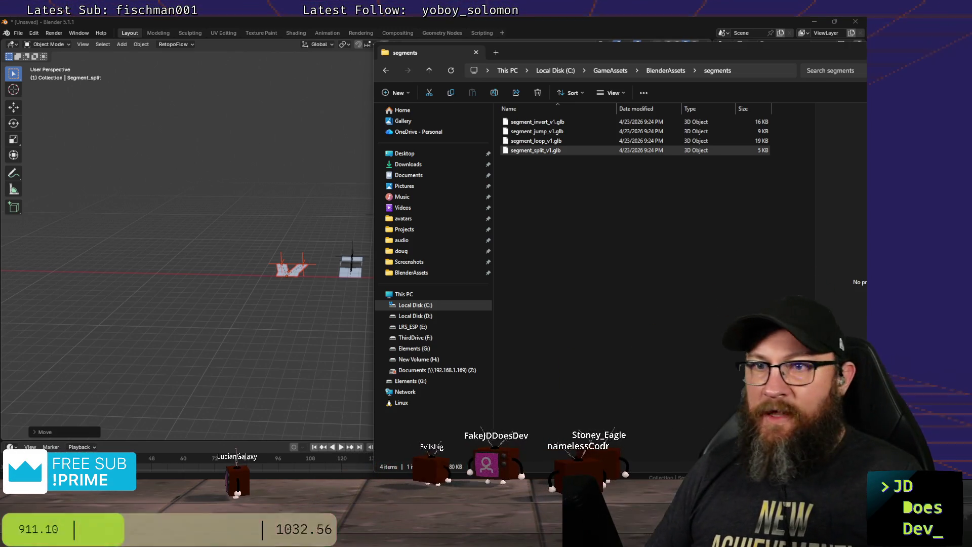
Step: Orbit closer around the loop ring and the newly placed split segment, staying in Blender
{"action": "mouse_move", "coordinate": [282, 336]}
{"action": "middle_mouse_down"}
{"action": "mouse_move", "coordinate": [412, 325]}
{"action": "mouse_move", "coordinate": [246, 276]}
{"action": "mouse_move", "coordinate": [469, 222]}
{"action": "mouse_move", "coordinate": [405, 227]}
{"action": "mouse_move", "coordinate": [342, 212]}
{"action": "mouse_move", "coordinate": [311, 226]}
{"action": "mouse_move", "coordinate": [468, 227]}
{"action": "middle_mouse_up"}
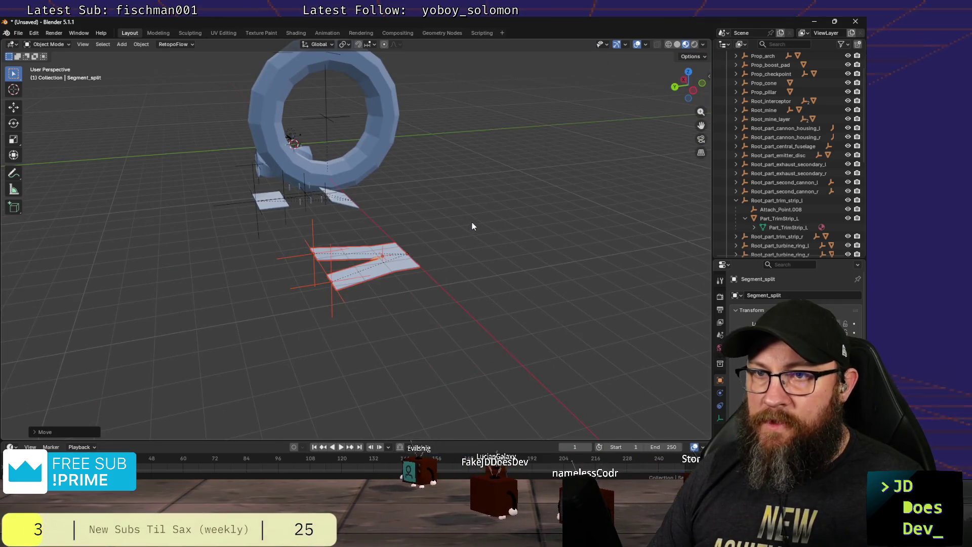
{"action": "key", "text": "alt+Tab"}
{"action": "key", "text": "Escape"}
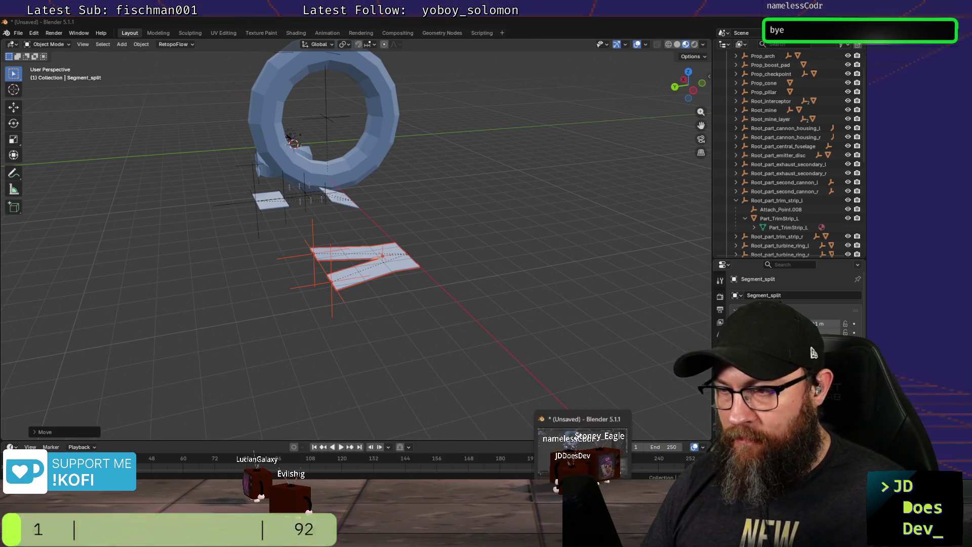
{"action": "mouse_move", "coordinate": [383, 538]}
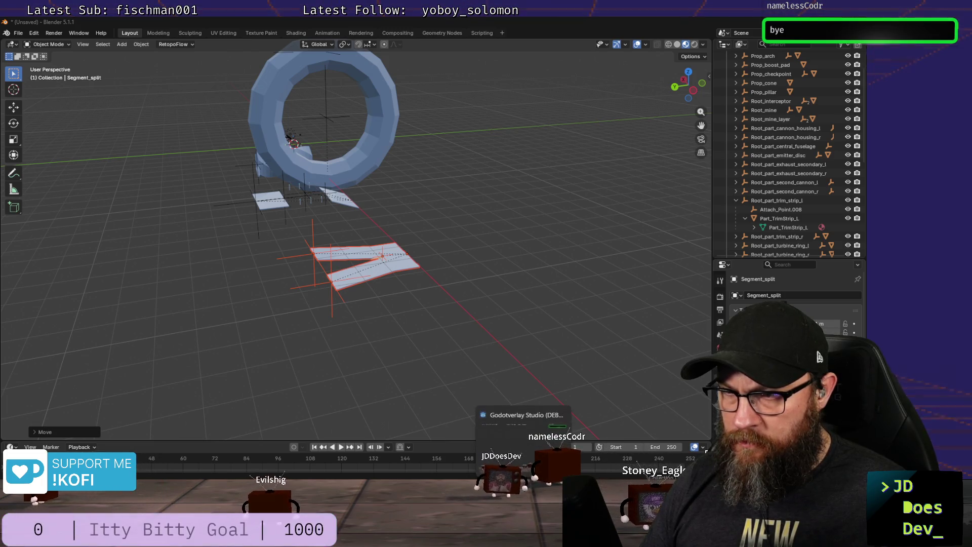
{"action": "mouse_move", "coordinate": [484, 539]}
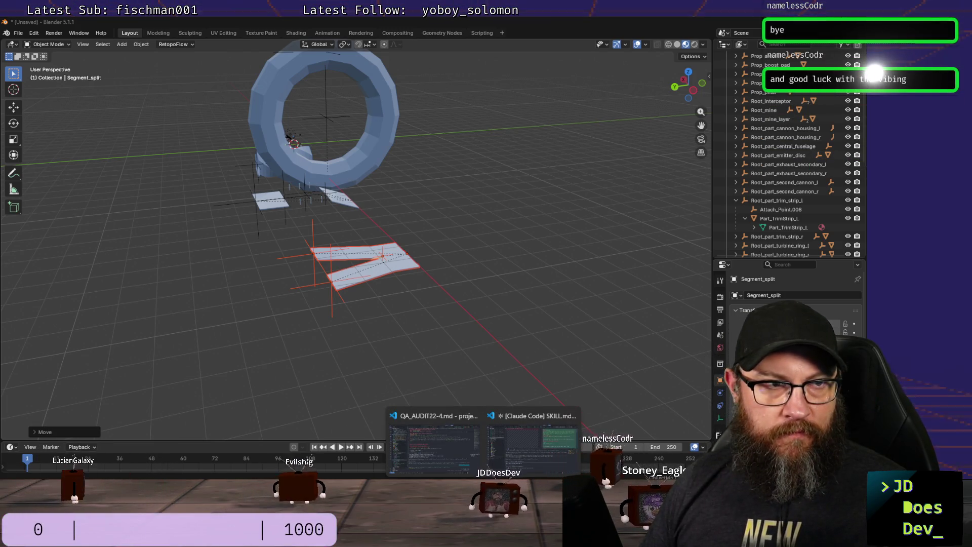
Step: Review and accept Claude Code's 73-line video-frames SKILL.md, then return to Blender
{"action": "left_click", "coordinate": [536, 451]}
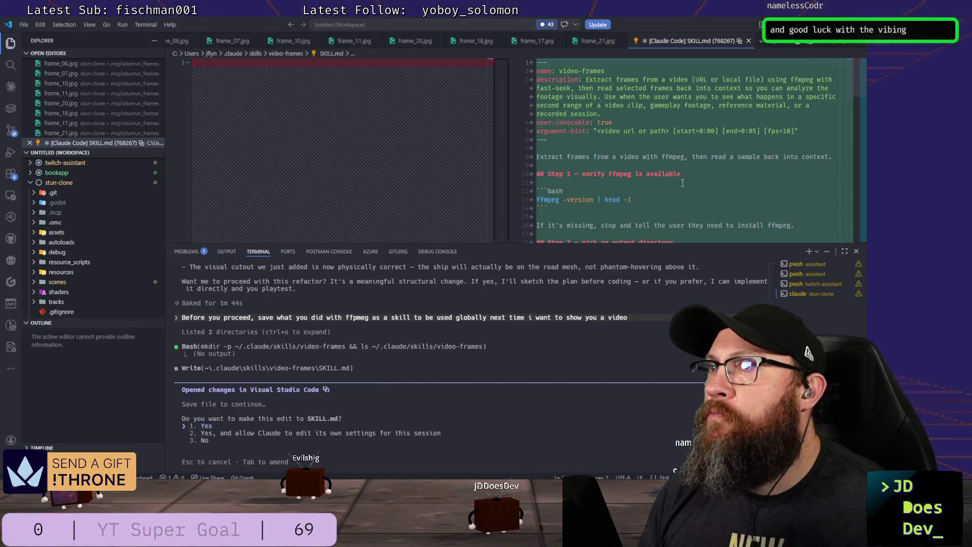
{"action": "scroll", "coordinate": [697, 169], "scroll_direction": "down", "scroll_amount": 1}
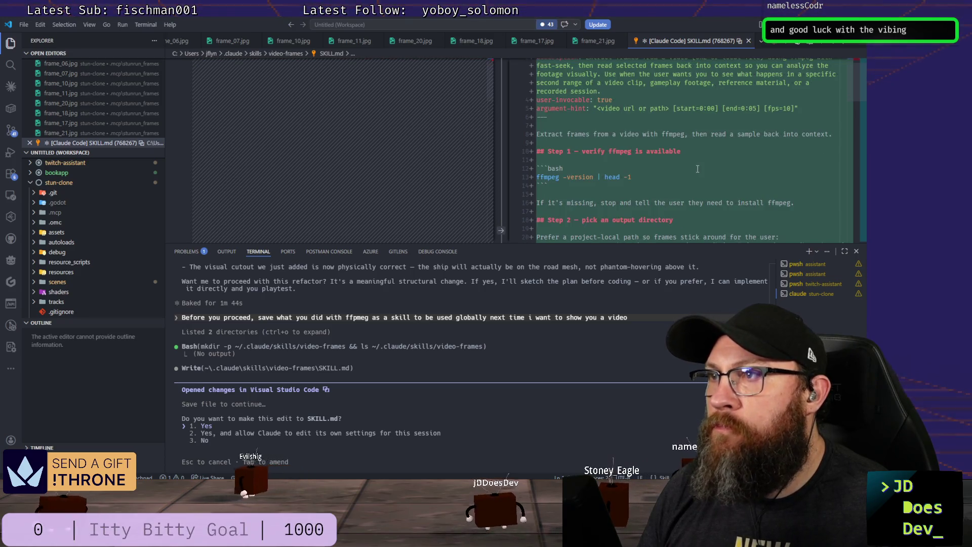
{"action": "scroll", "coordinate": [697, 169], "scroll_direction": "up", "scroll_amount": 1}
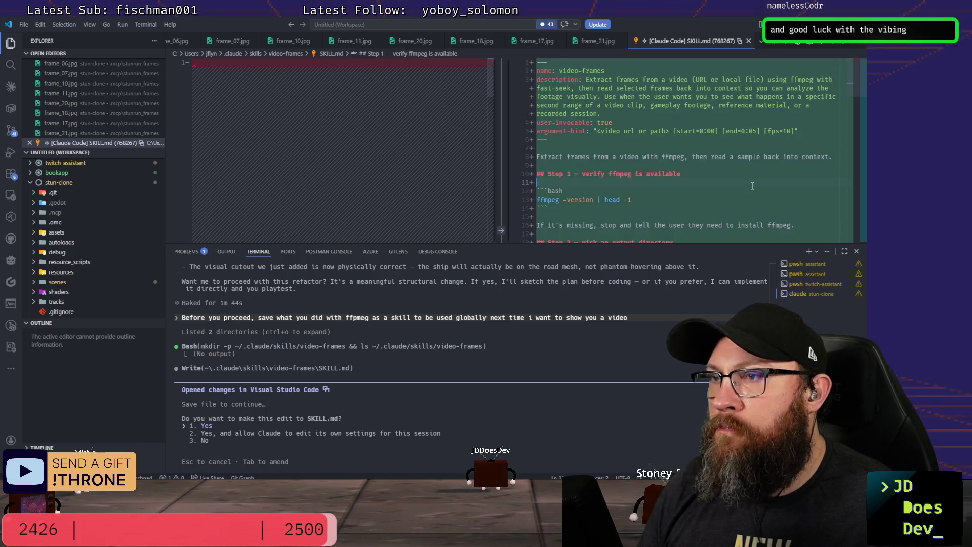
{"action": "key", "text": "ctrl+s"}
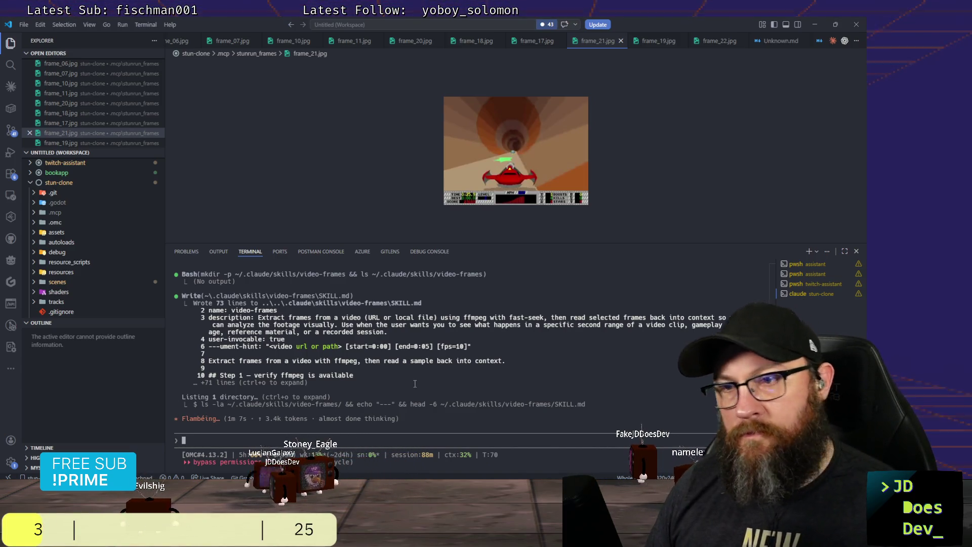
{"action": "key", "text": "alt+Tab"}
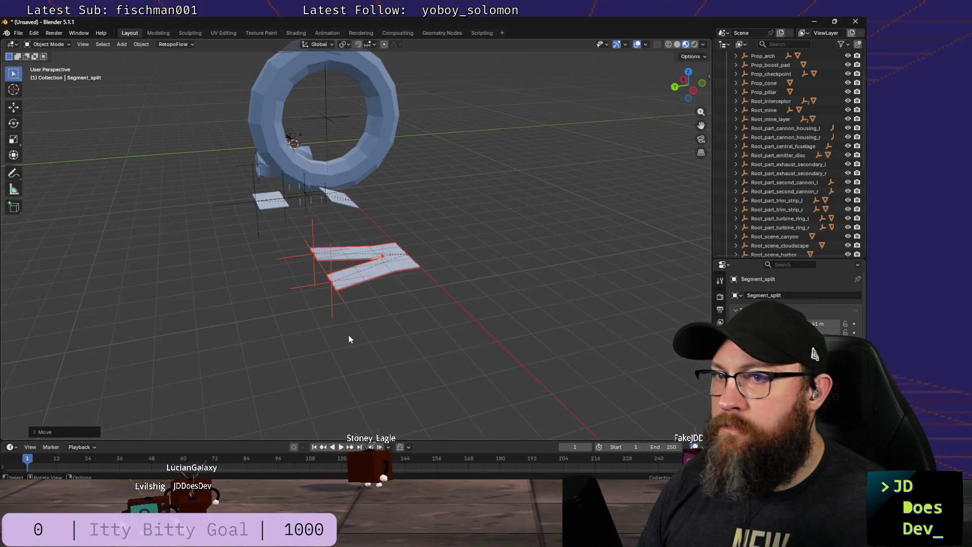
Step: Show the window switcher, dismiss it to stay in Blender, then call it up again later
{"action": "key", "text": "alt+Tab"}
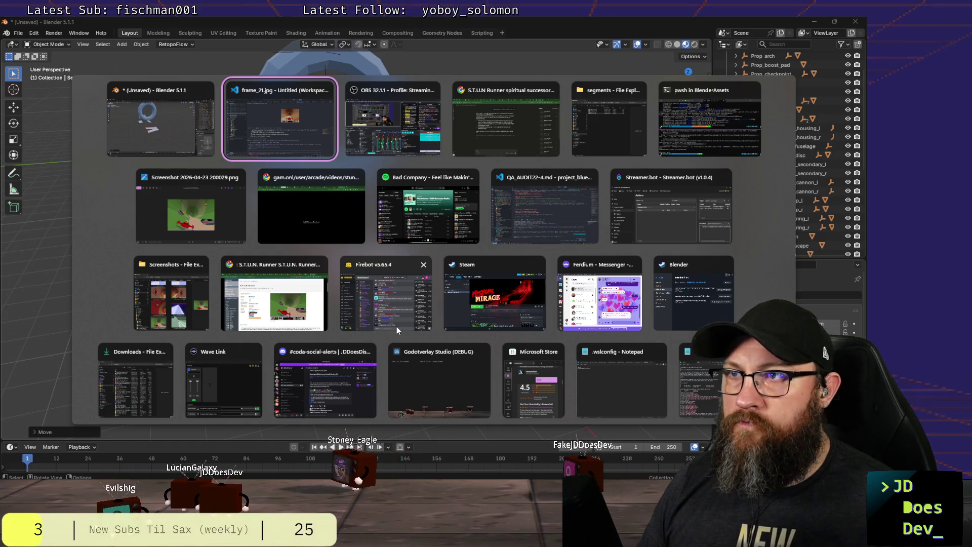
{"action": "key", "text": "Escape"}
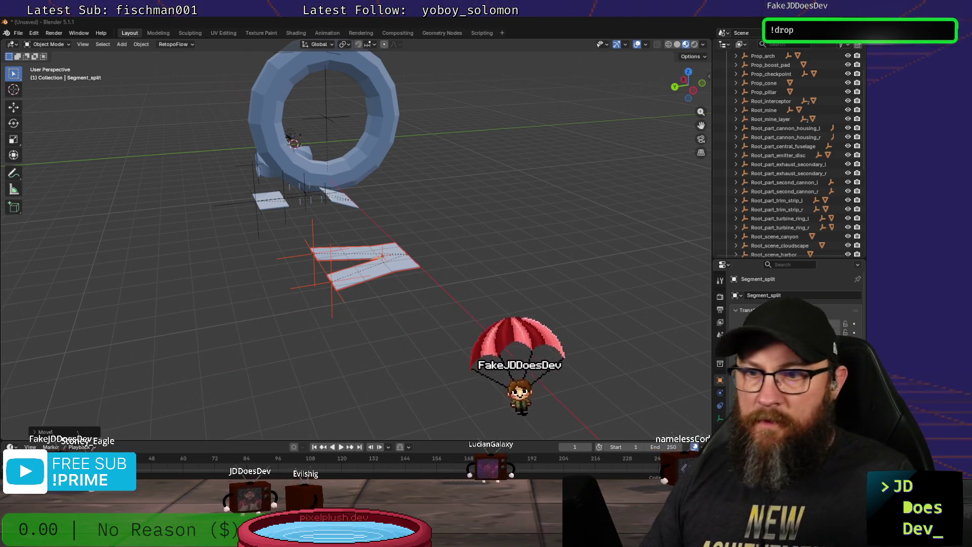
{"action": "key", "text": "alt+Tab"}
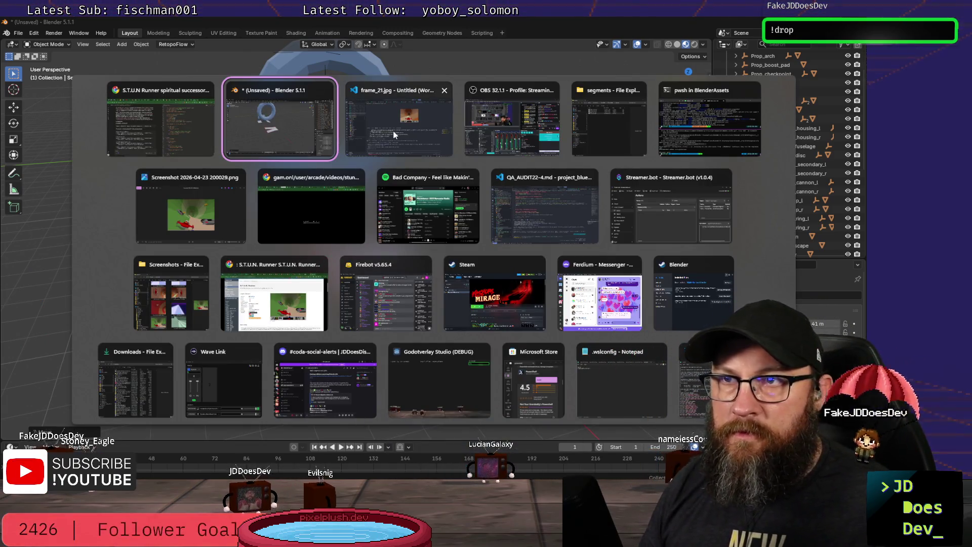
Step: Run build_split_tunnel.py in background Blender, exporting the fork and merge segment .glb files
{"action": "left_click", "coordinate": [436, 143]}
{"action": "key", "text": "alt+Tab"}
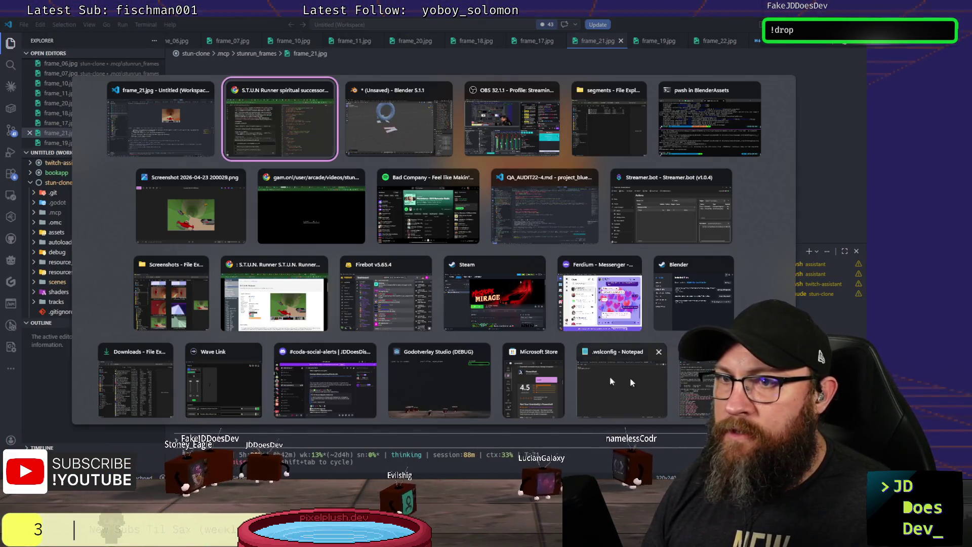
{"action": "left_click", "coordinate": [709, 124]}
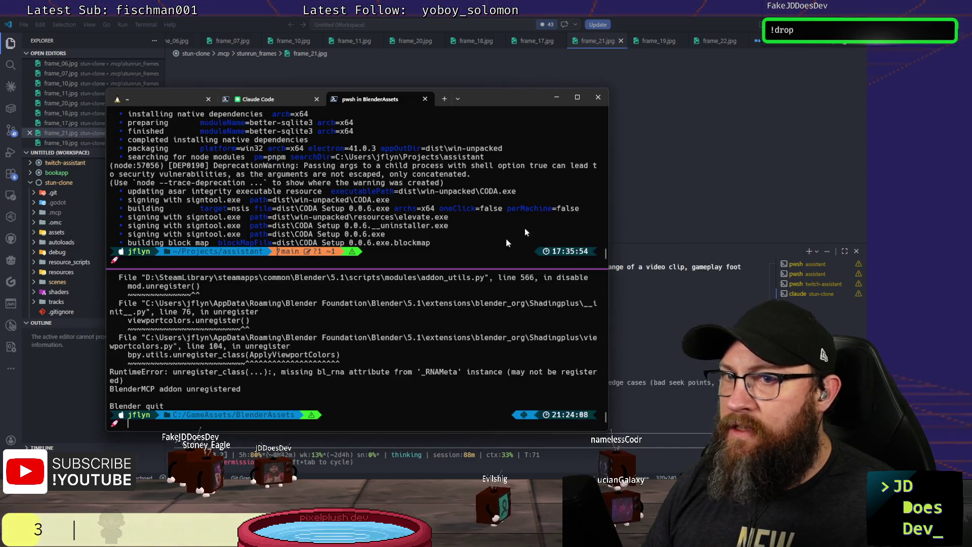
{"action": "key", "text": "Up"}
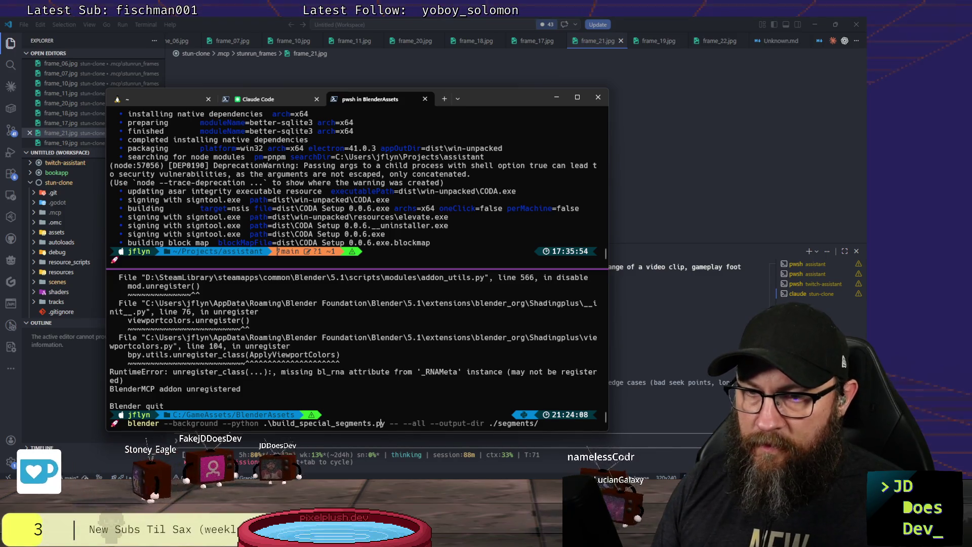
{"action": "key", "text": "Left"}
{"action": "key", "text": "Left"}
{"action": "key", "text": "Left"}
{"action": "key", "text": "BackSpace"}
{"action": "key", "text": "BackSpace"}
{"action": "key", "text": "BackSpace"}
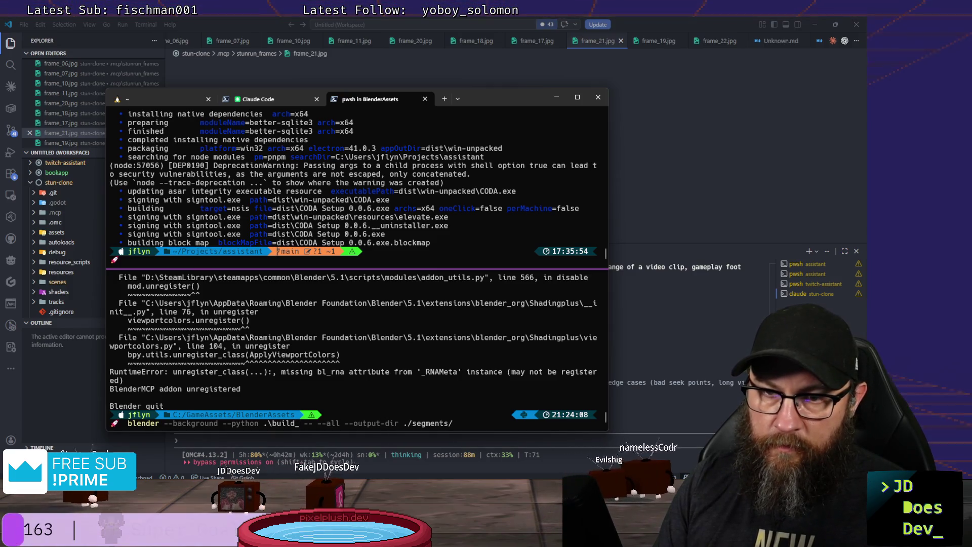
{"action": "key", "text": "Tab"}
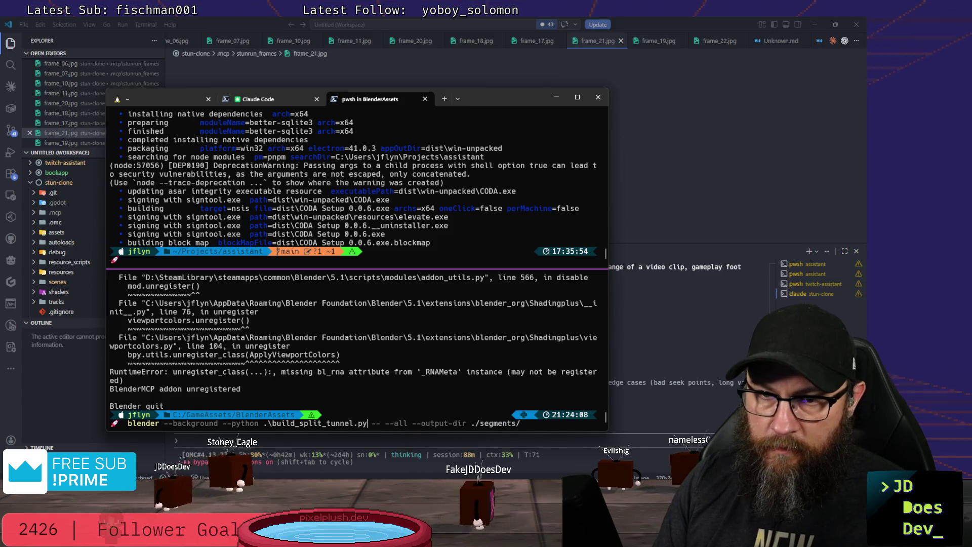
{"action": "key", "text": "Return"}
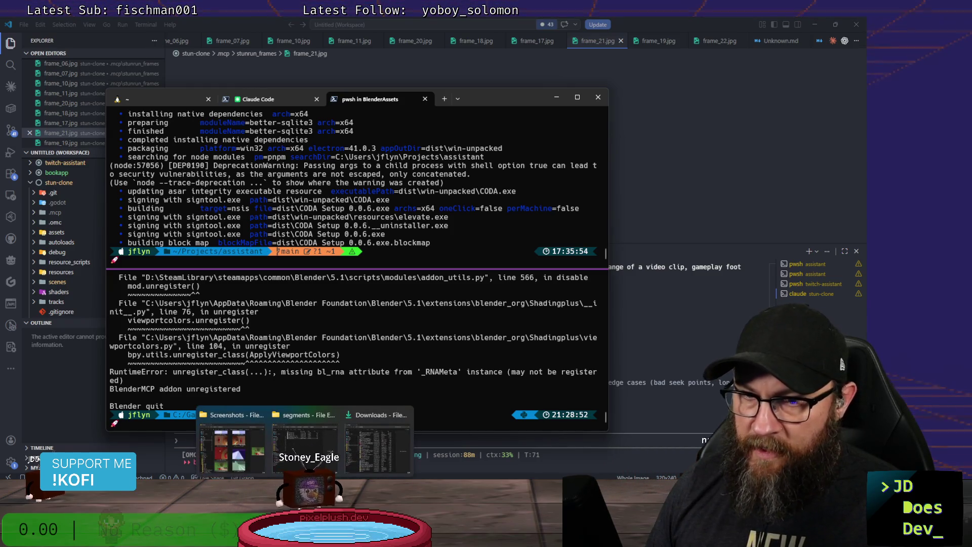
{"action": "key", "text": "alt+Tab"}
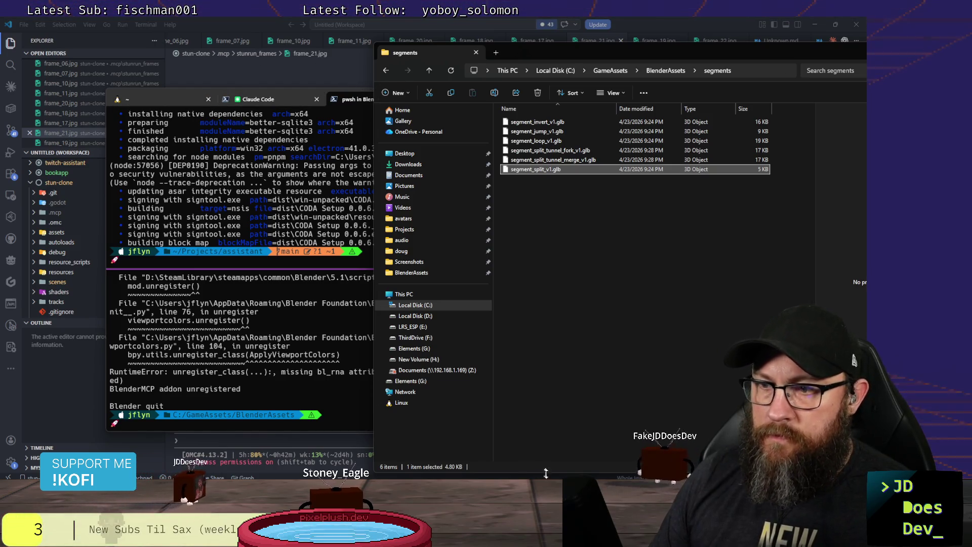
Step: Delete the duplicate segment_split_v1 segment that was imported by mistake
{"action": "key", "text": "alt+Tab"}
{"action": "key", "text": "alt+Tab"}
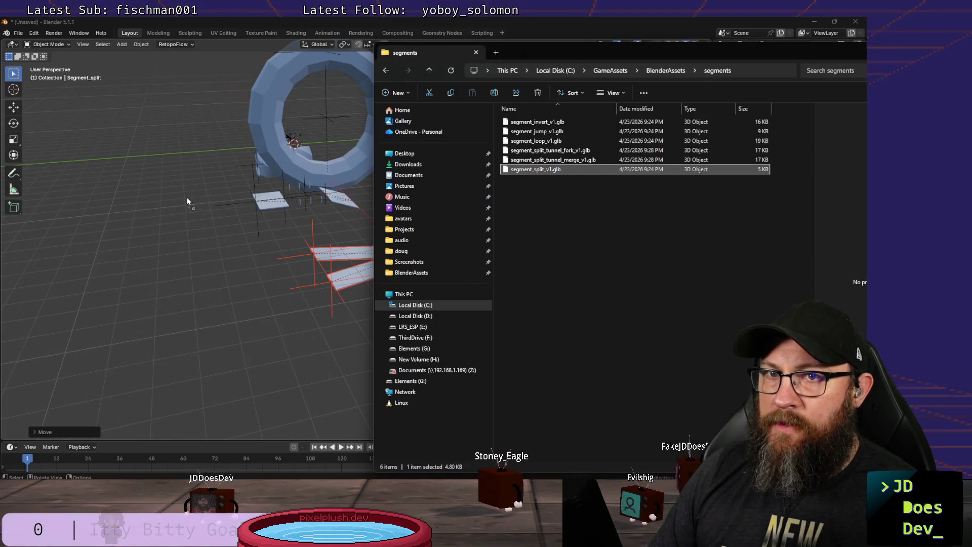
{"action": "left_click_drag", "start_coordinate": [187, 200], "coordinate": [187, 200]}
{"action": "left_click", "coordinate": [154, 420]}
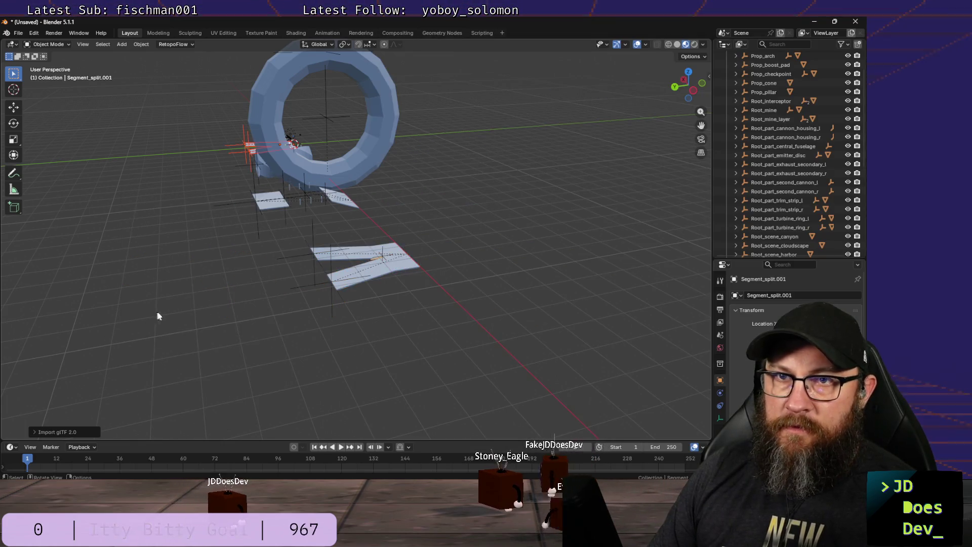
{"action": "middle_click_drag", "start_coordinate": [157, 316], "coordinate": [258, 327]}
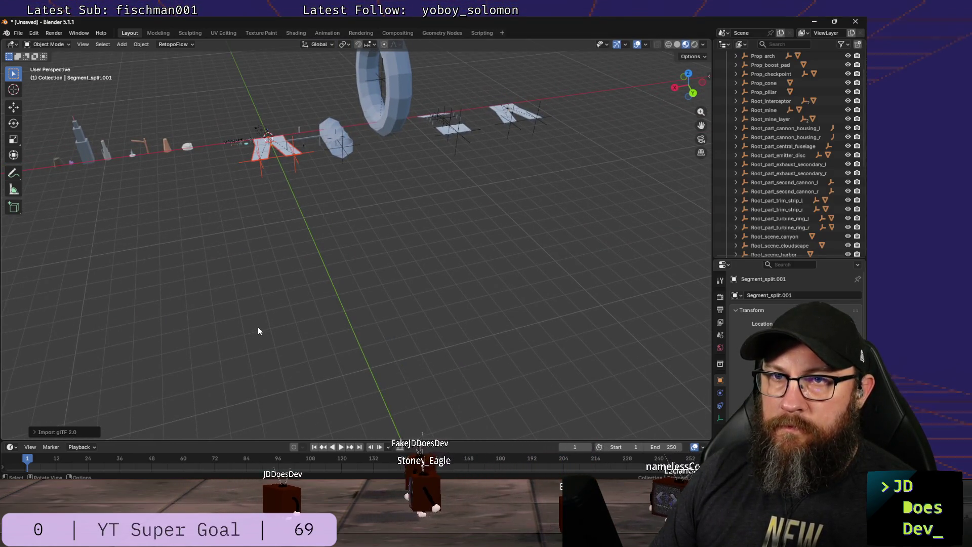
{"action": "key", "text": "Delete"}
{"action": "key", "text": "alt+Tab"}
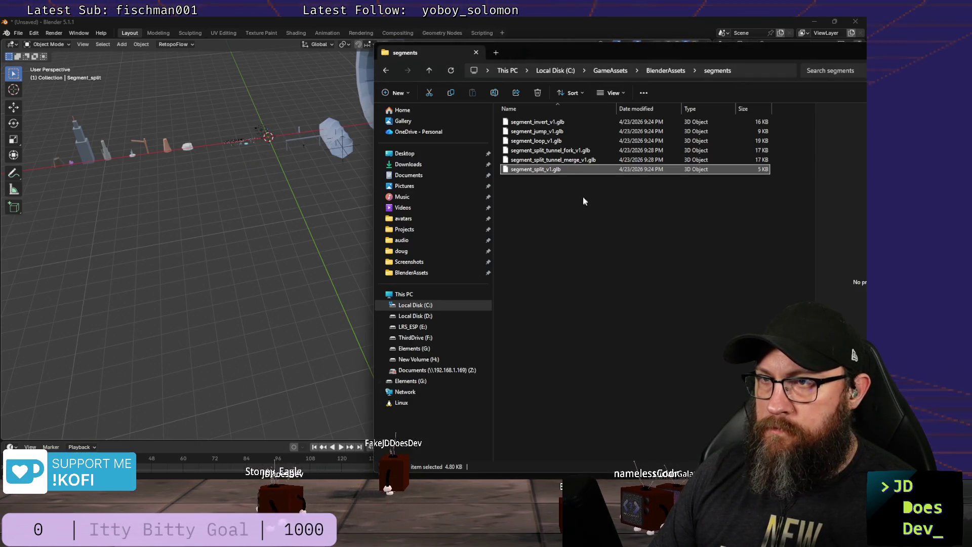
Step: Import segment_split_tunnel_fork_v1.glb and place it far out along the global X axis
{"action": "left_click", "coordinate": [569, 159]}
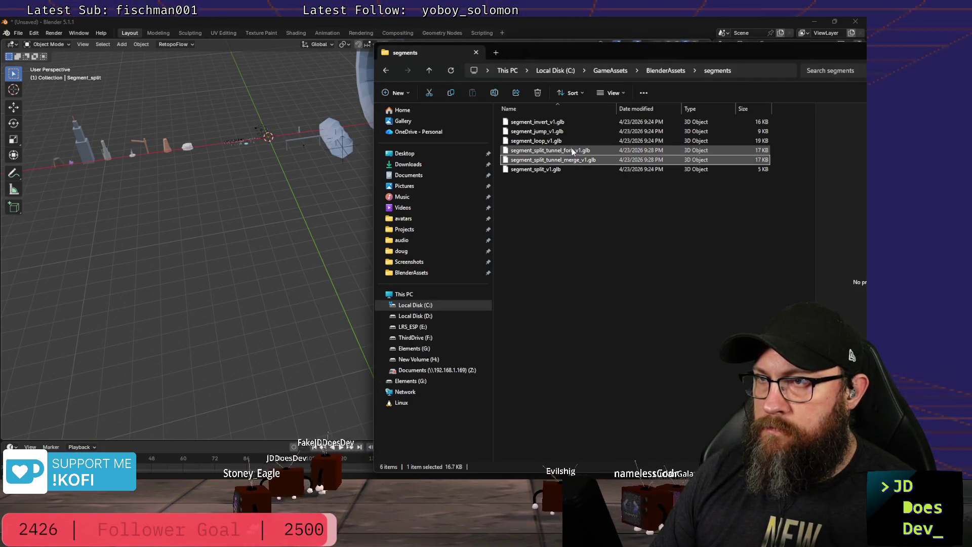
{"action": "left_click", "coordinate": [573, 151]}
{"action": "left_click_drag", "start_coordinate": [288, 212], "coordinate": [288, 208]}
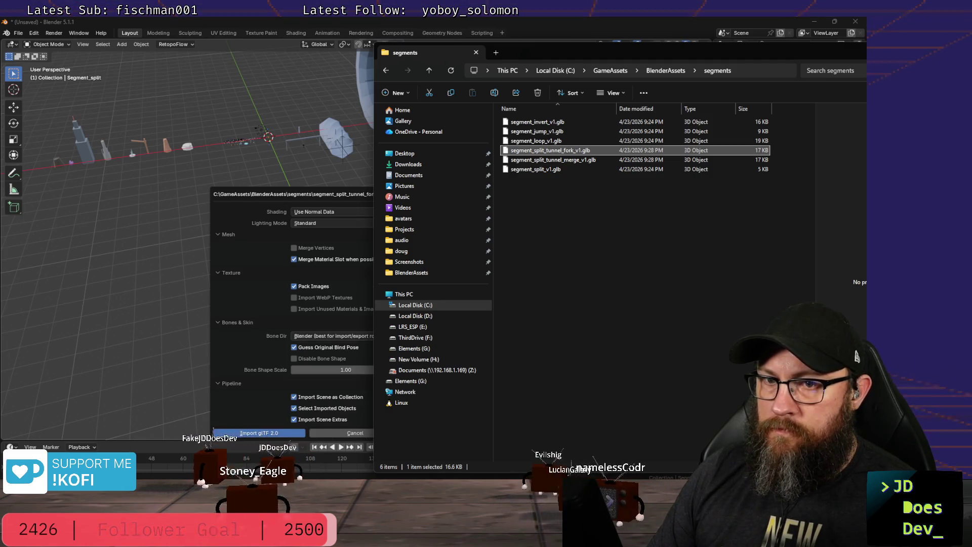
{"action": "key", "text": "Return"}
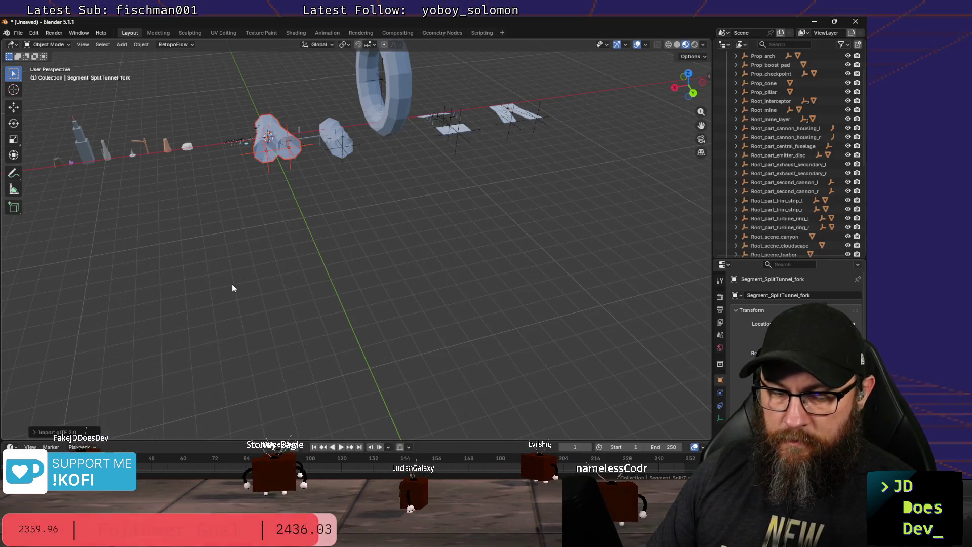
{"action": "key", "text": "g"}
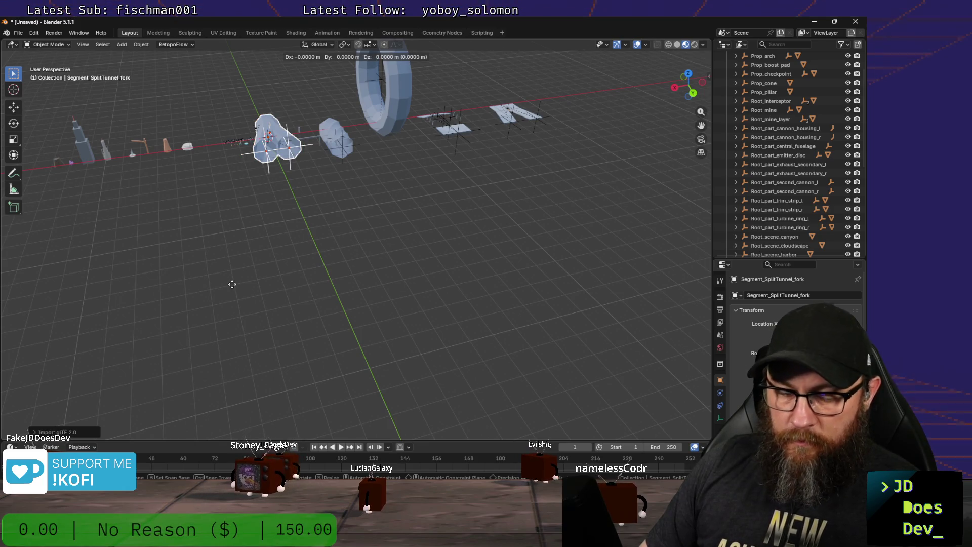
{"action": "key", "text": "x"}
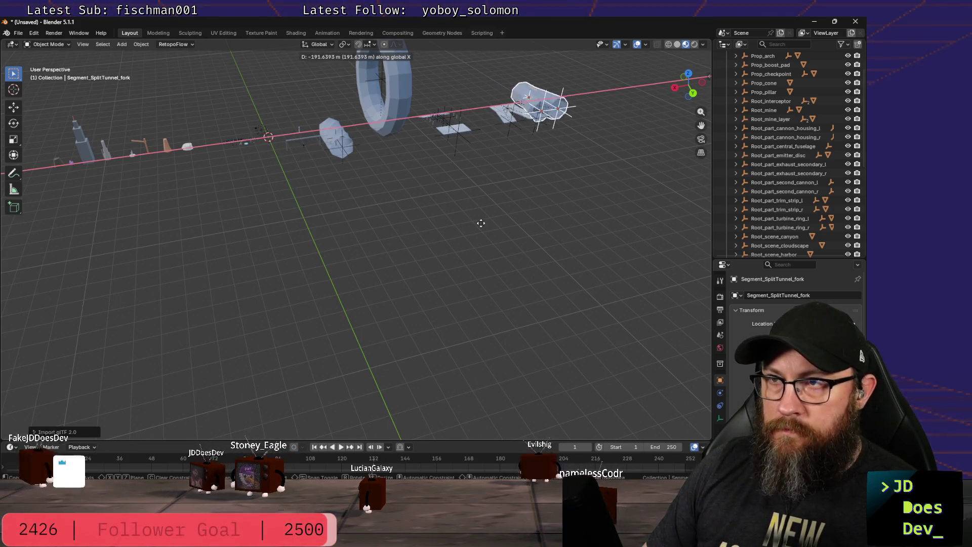
{"action": "left_click", "coordinate": [503, 212]}
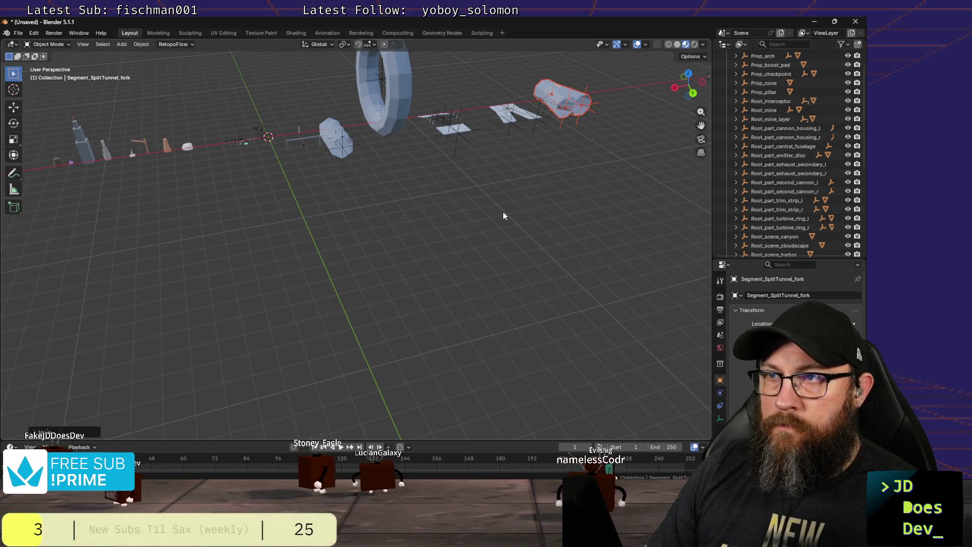
Step: Import segment_split_tunnel_merge_v1.glb, place it next to the fork, and frame it in view
{"action": "key", "text": "alt+Tab"}
{"action": "left_click", "coordinate": [552, 160]}
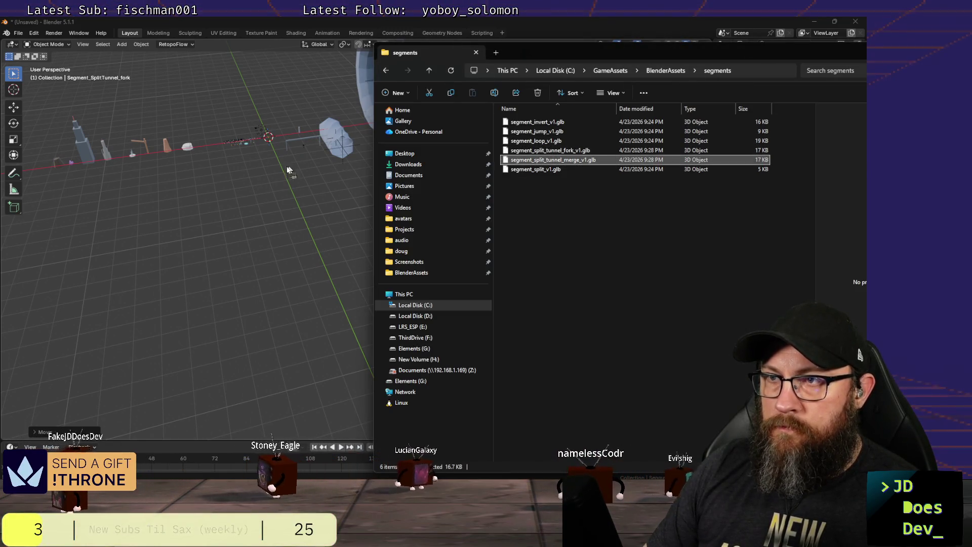
{"action": "left_click_drag", "start_coordinate": [277, 169], "coordinate": [277, 168]}
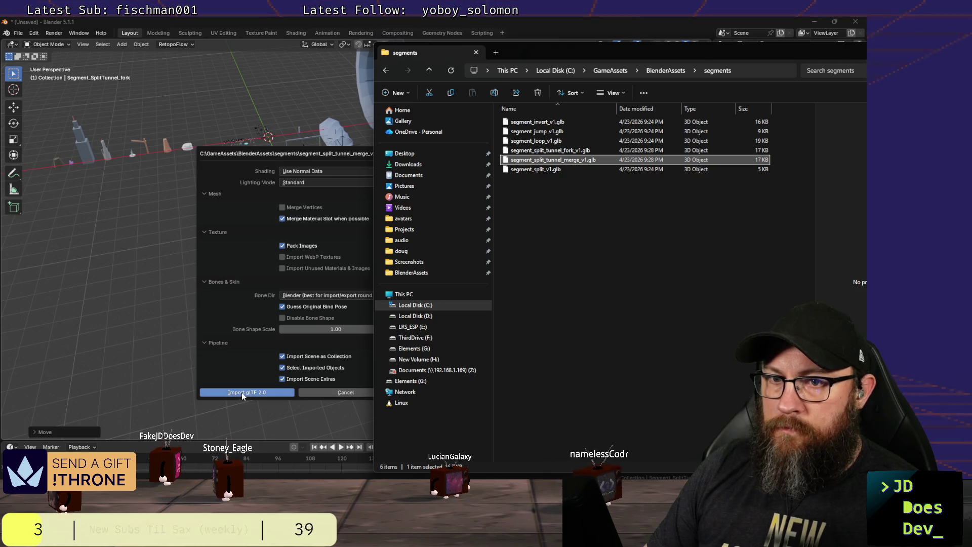
{"action": "left_click", "coordinate": [242, 393]}
{"action": "key", "text": "g"}
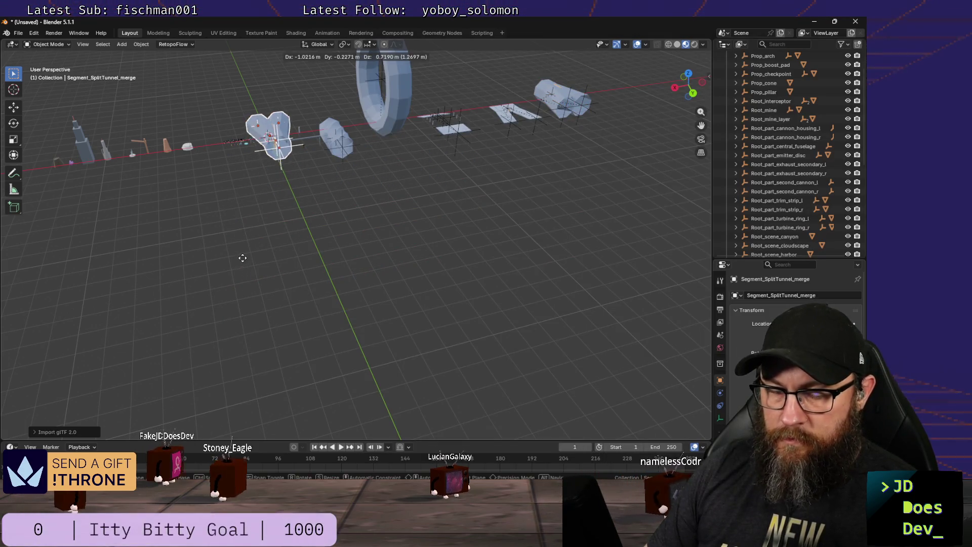
{"action": "middle_click_drag", "start_coordinate": [243, 258], "coordinate": [456, 203]}
{"action": "left_click", "coordinate": [528, 171]}
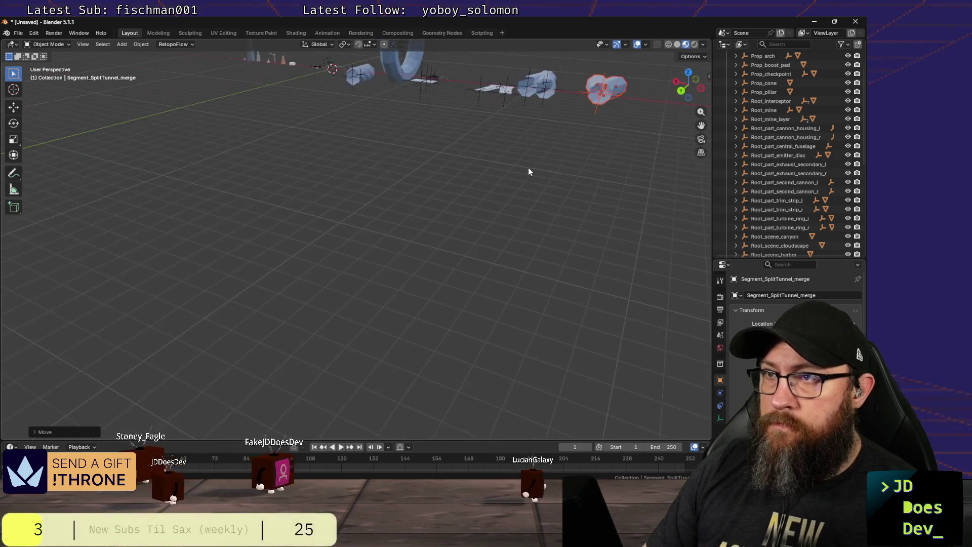
{"action": "key", "text": "KP_Decimal"}
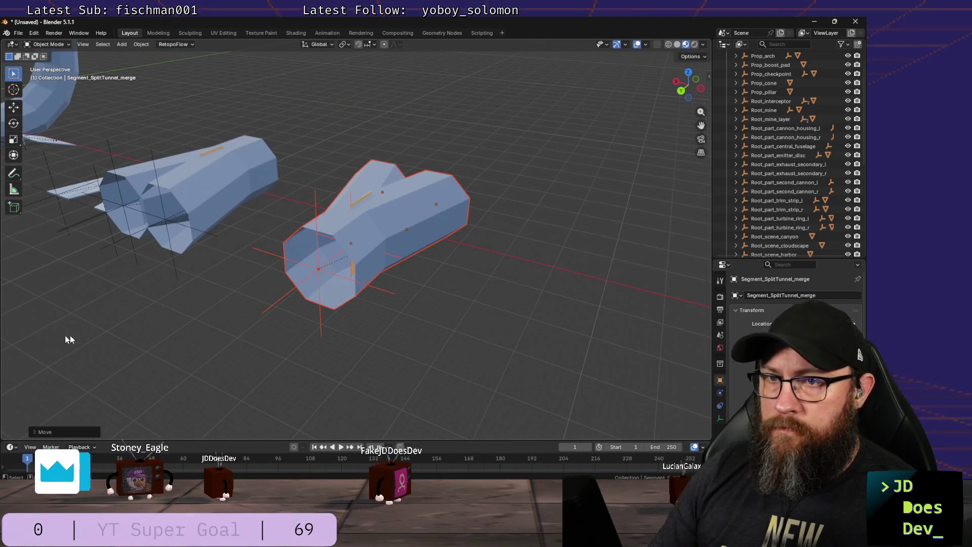
{"action": "mouse_move", "coordinate": [70, 340]}
{"action": "middle_mouse_down"}
{"action": "mouse_move", "coordinate": [241, 303]}
{"action": "mouse_move", "coordinate": [199, 293]}
{"action": "mouse_move", "coordinate": [271, 303]}
{"action": "mouse_move", "coordinate": [149, 302]}
{"action": "mouse_move", "coordinate": [328, 297]}
{"action": "middle_mouse_up"}
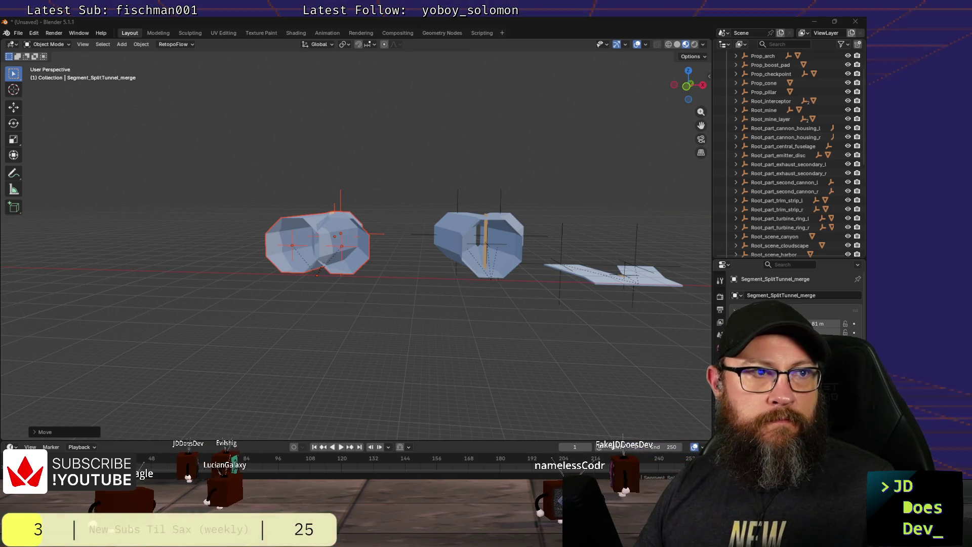
{"action": "mouse_move", "coordinate": [455, 332]}
{"action": "middle_mouse_down"}
{"action": "mouse_move", "coordinate": [472, 335]}
{"action": "mouse_move", "coordinate": [457, 363]}
{"action": "mouse_move", "coordinate": [602, 340]}
{"action": "mouse_move", "coordinate": [486, 358]}
{"action": "mouse_move", "coordinate": [431, 331]}
{"action": "mouse_move", "coordinate": [471, 328]}
{"action": "mouse_move", "coordinate": [462, 351]}
{"action": "middle_mouse_up"}
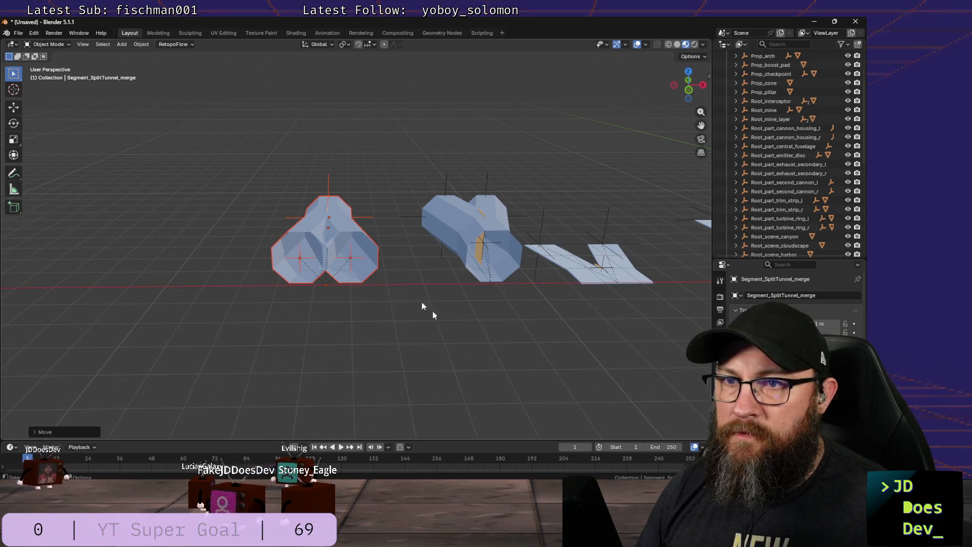
Step: Inspect the merge segment's TB_entry_right marker and its child objects in the outliner
{"action": "left_click", "coordinate": [351, 259]}
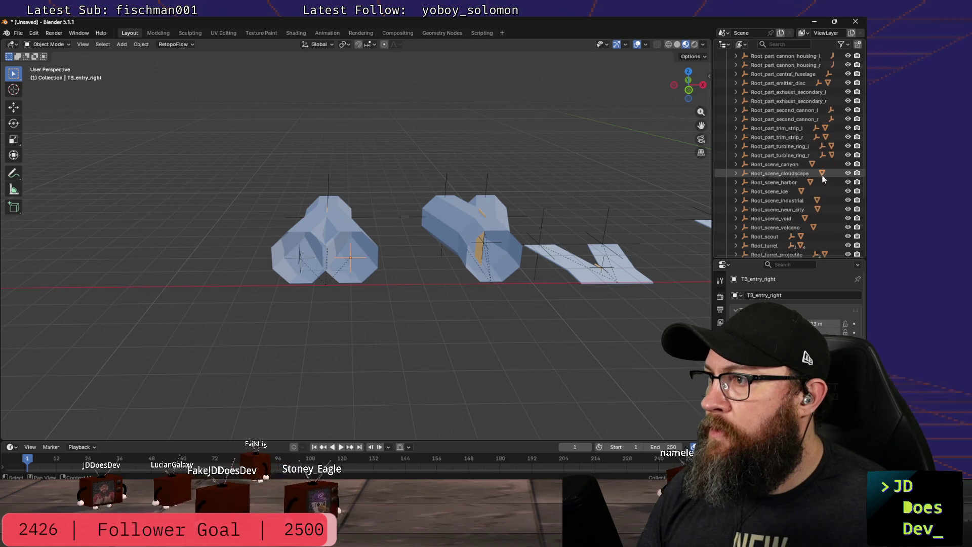
{"action": "scroll", "coordinate": [825, 187], "scroll_direction": "down", "scroll_amount": 10}
{"action": "scroll", "coordinate": [826, 182], "scroll_direction": "up", "scroll_amount": 15}
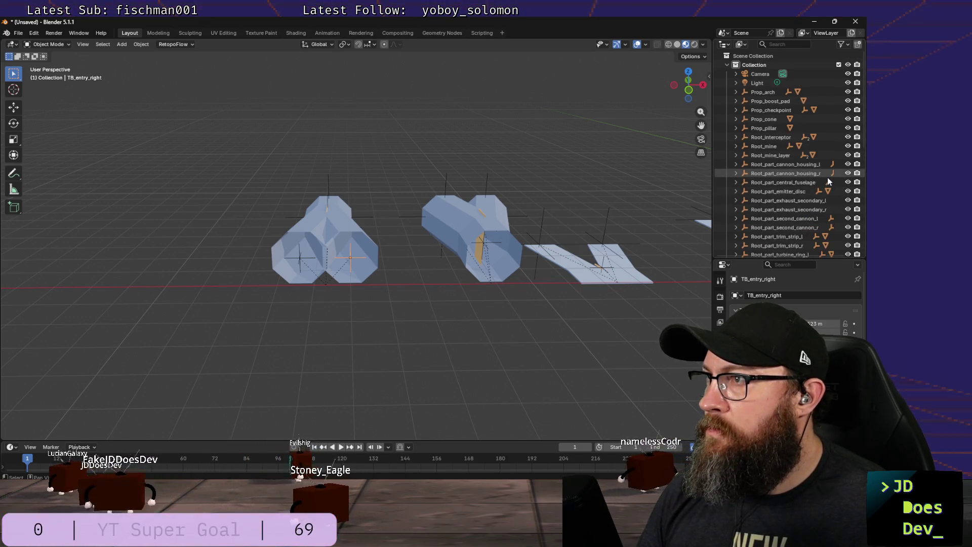
{"action": "scroll", "coordinate": [779, 145], "scroll_direction": "down", "scroll_amount": 11}
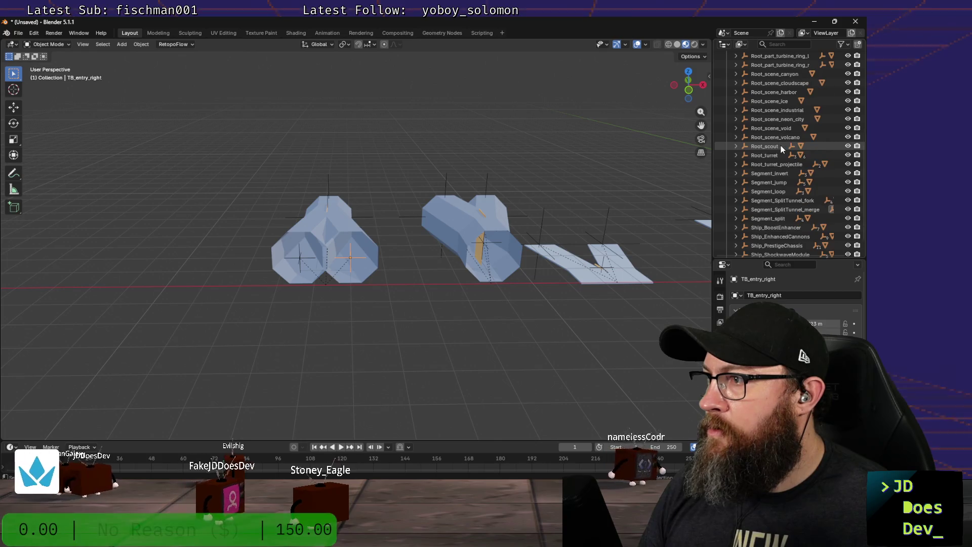
{"action": "left_click", "coordinate": [736, 209]}
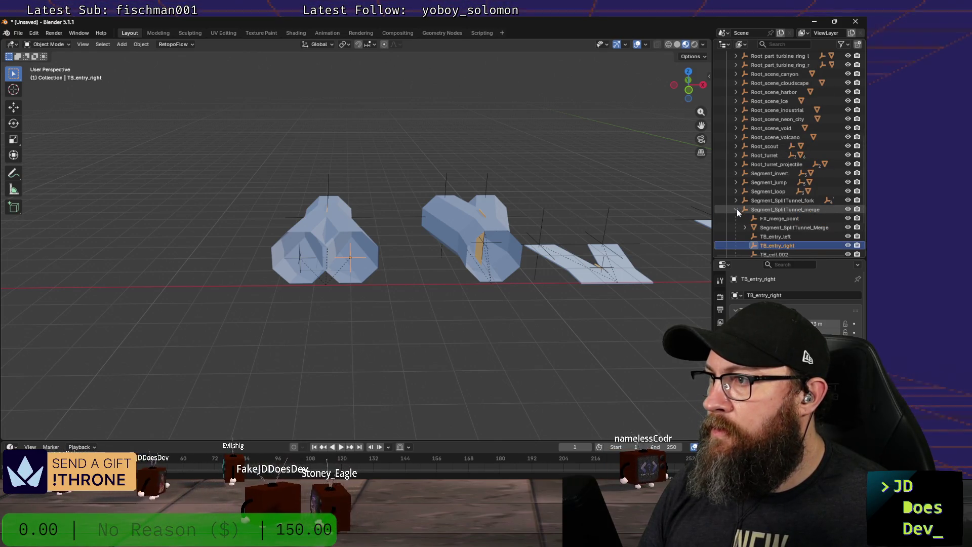
{"action": "scroll", "coordinate": [782, 203], "scroll_direction": "down", "scroll_amount": 2}
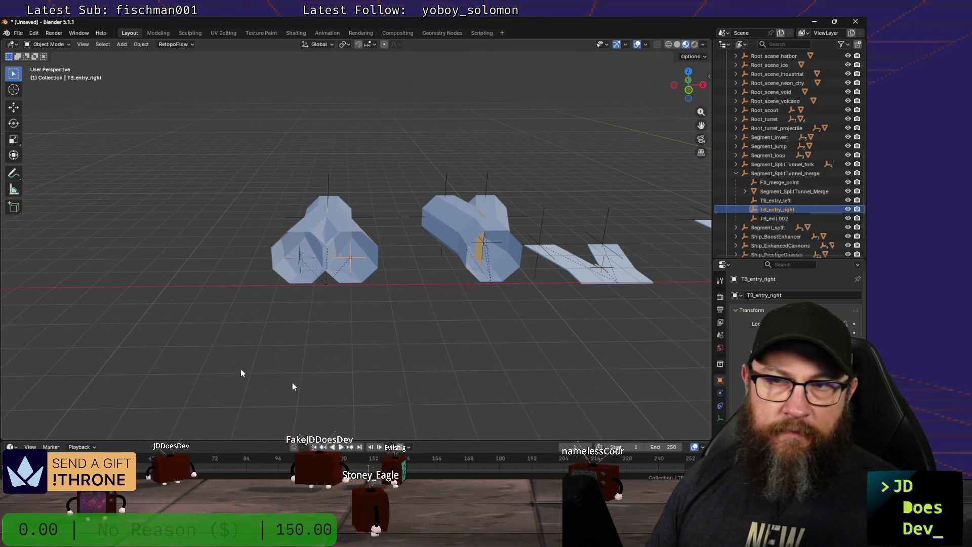
{"action": "middle_click_drag", "start_coordinate": [445, 322], "coordinate": [321, 328]}
Step: Switch from Blender to the VS Code workspace via the taskbar
{"action": "key", "text": "alt+Tab"}
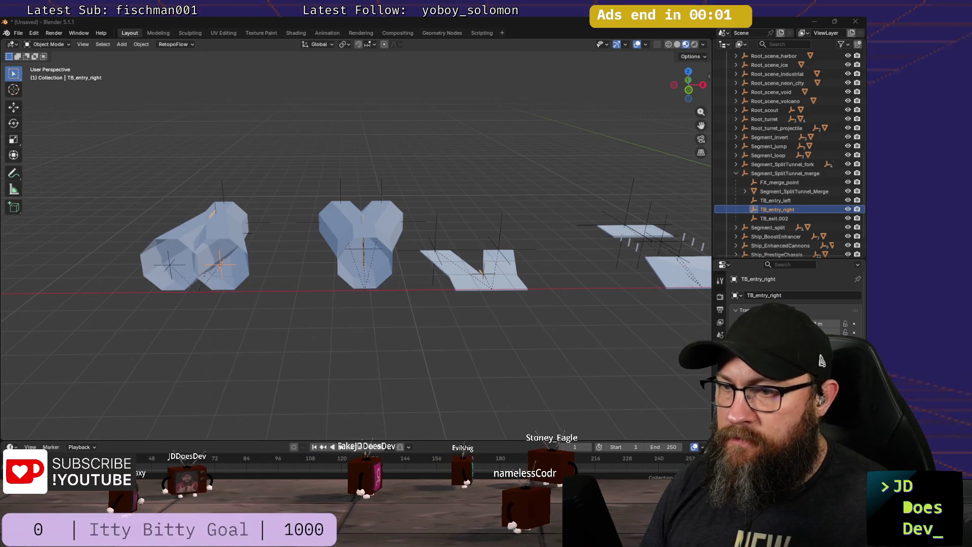
{"action": "mouse_move", "coordinate": [503, 537]}
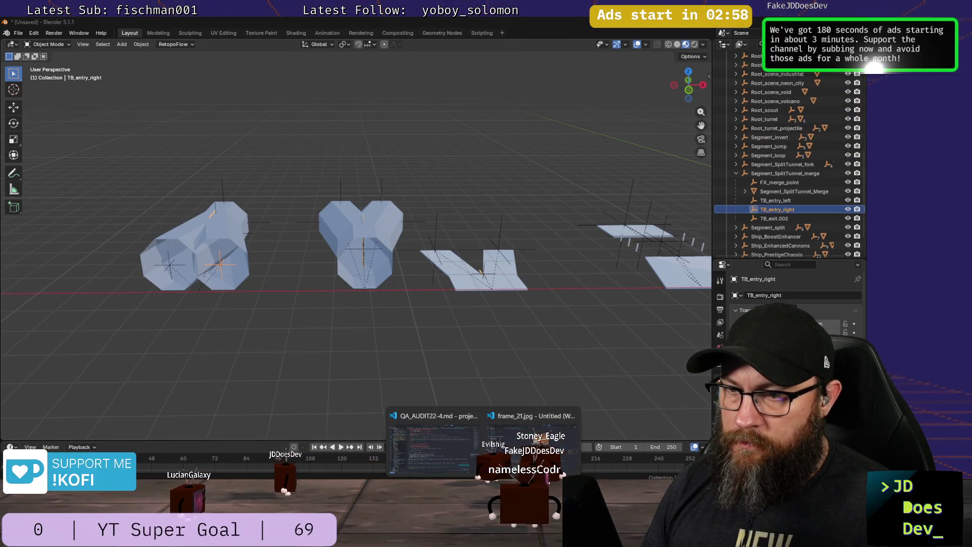
{"action": "left_click", "coordinate": [511, 444]}
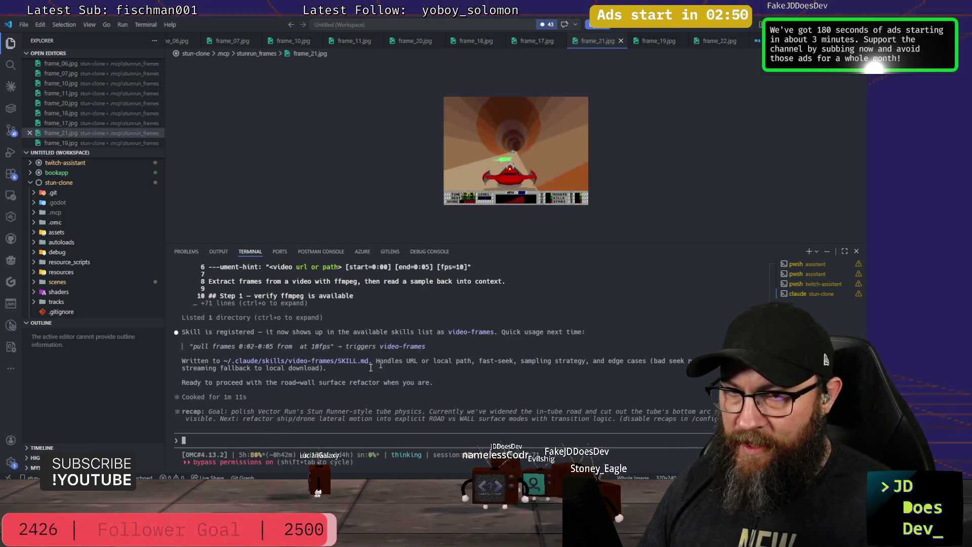
Step: Send Claude Code 'now proceed with that refactor', then switch to the browser showing stunrun.mp4
{"action": "type", "text": "n"}
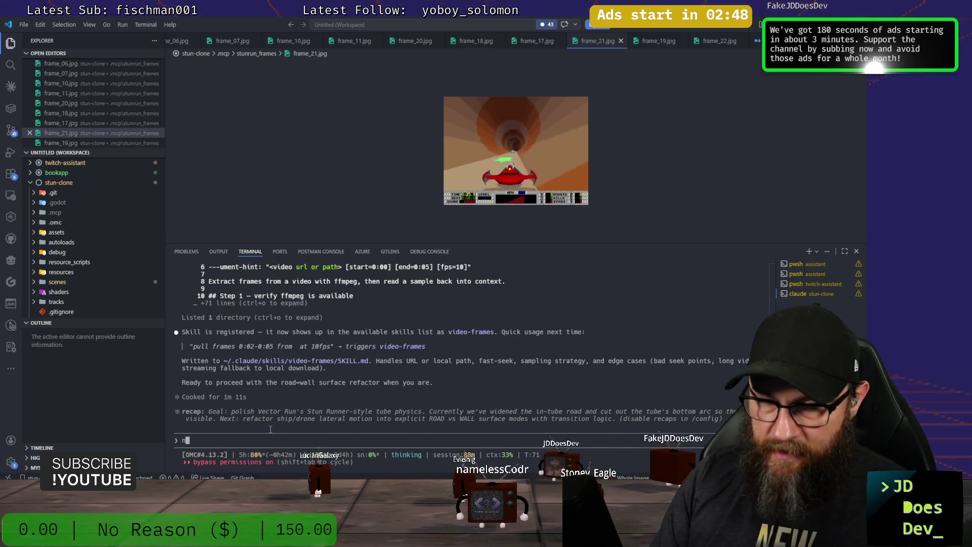
{"action": "type", "text": "ow"}
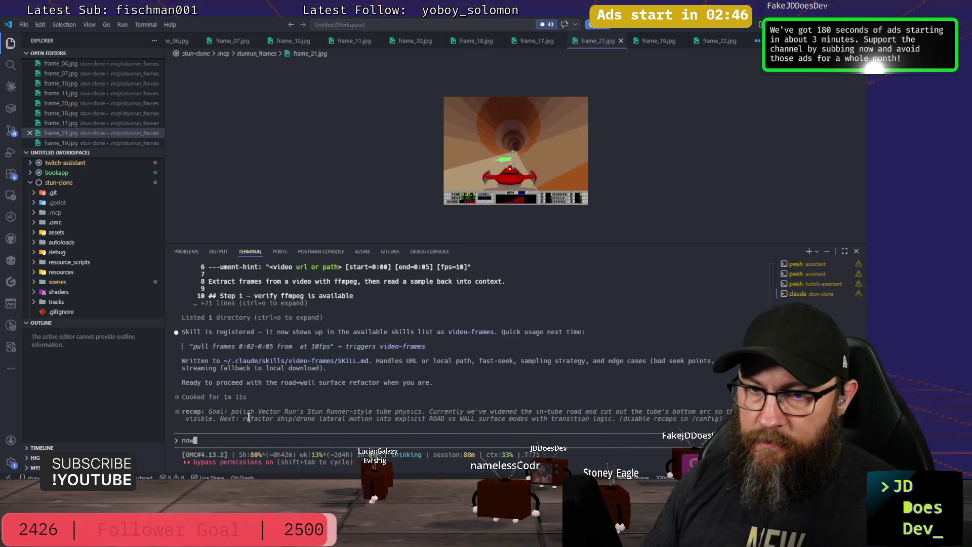
{"action": "scroll", "coordinate": [328, 350], "scroll_direction": "up", "scroll_amount": 5}
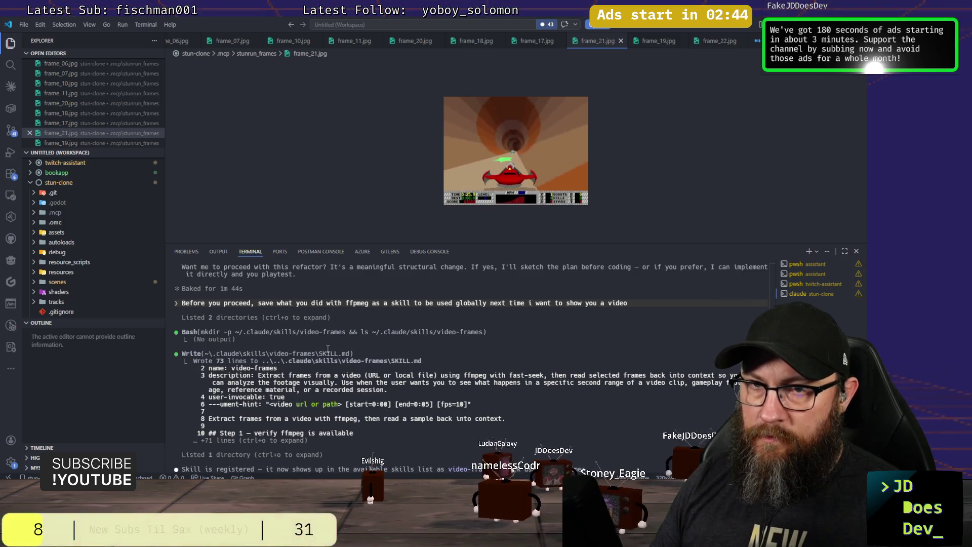
{"action": "scroll", "coordinate": [268, 290], "scroll_direction": "down", "scroll_amount": 5}
{"action": "type", "text": "now proc"}
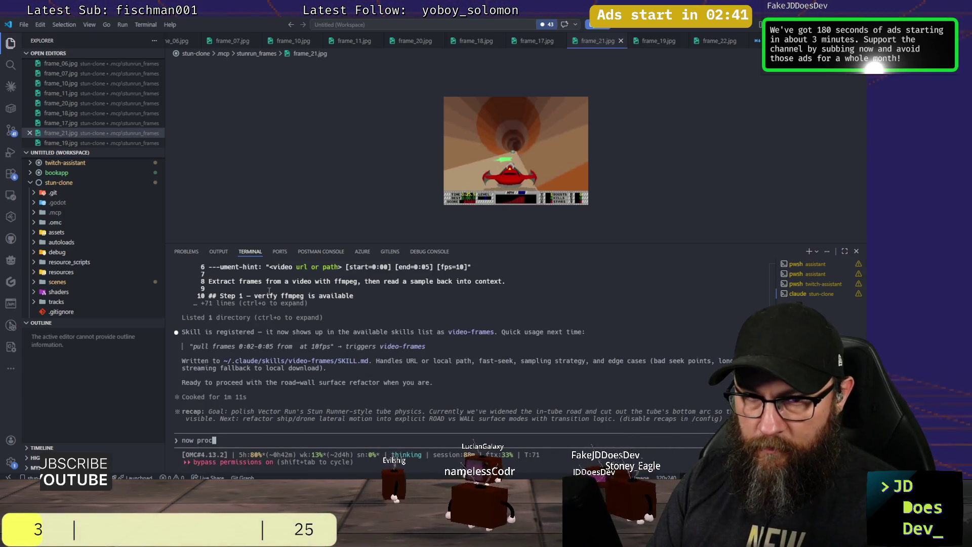
{"action": "type", "text": "eed wit"}
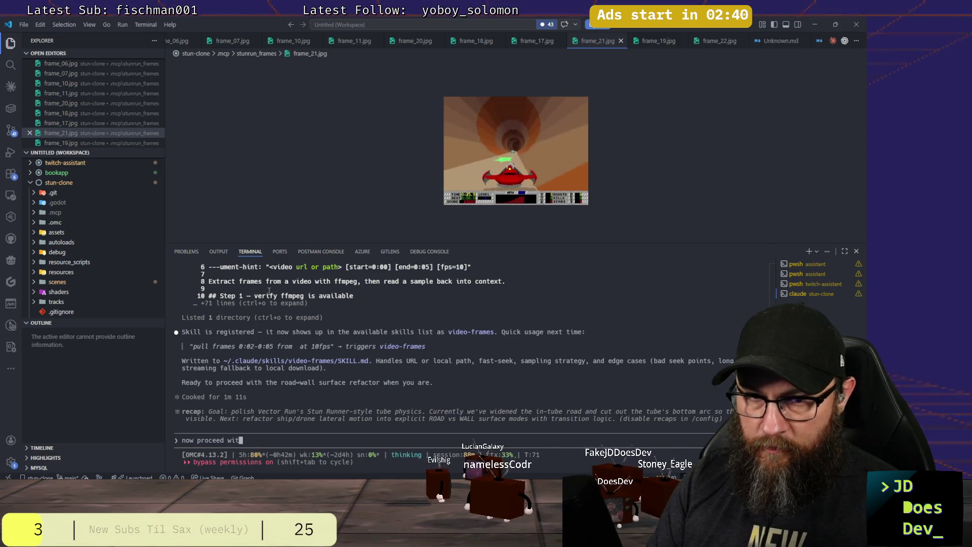
{"action": "type", "text": "h that refactor"}
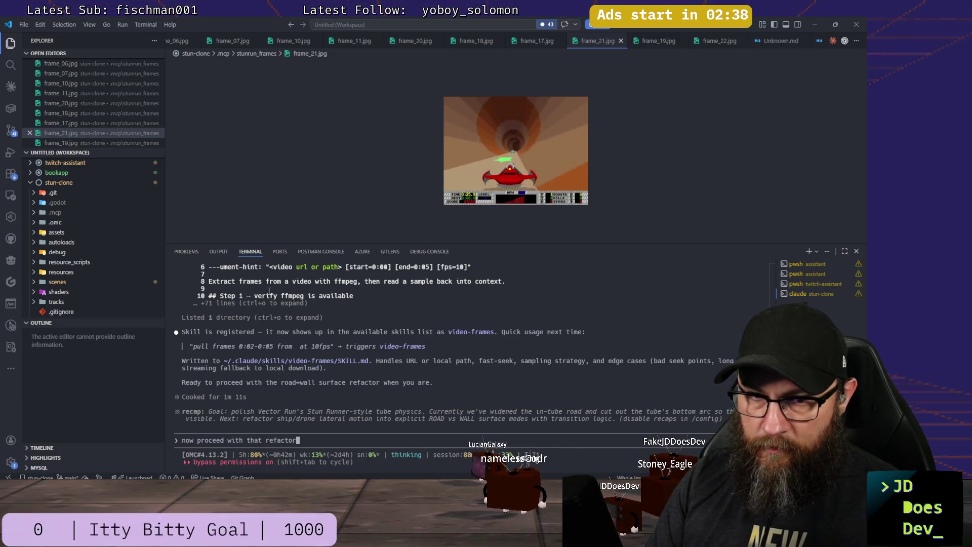
{"action": "key", "text": "Return"}
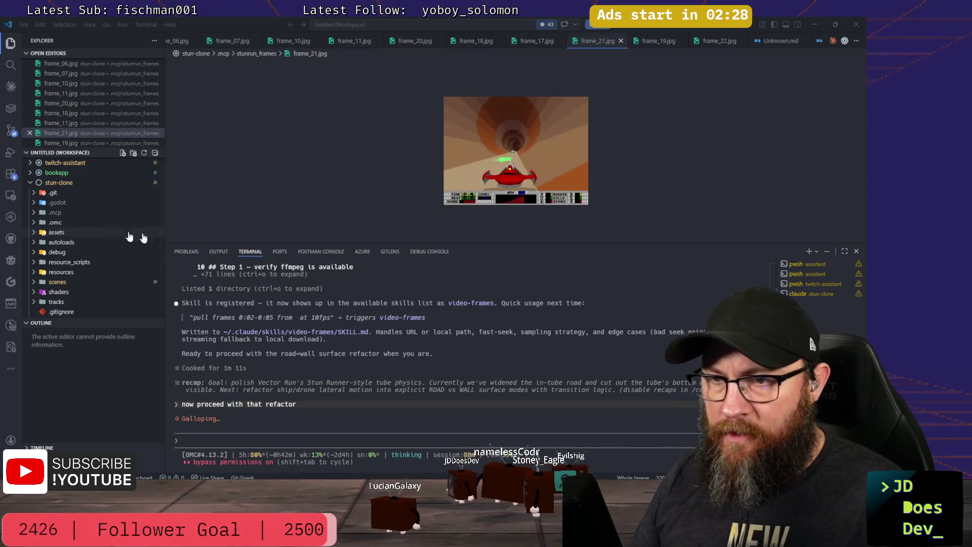
{"action": "left_click", "coordinate": [294, 442]}
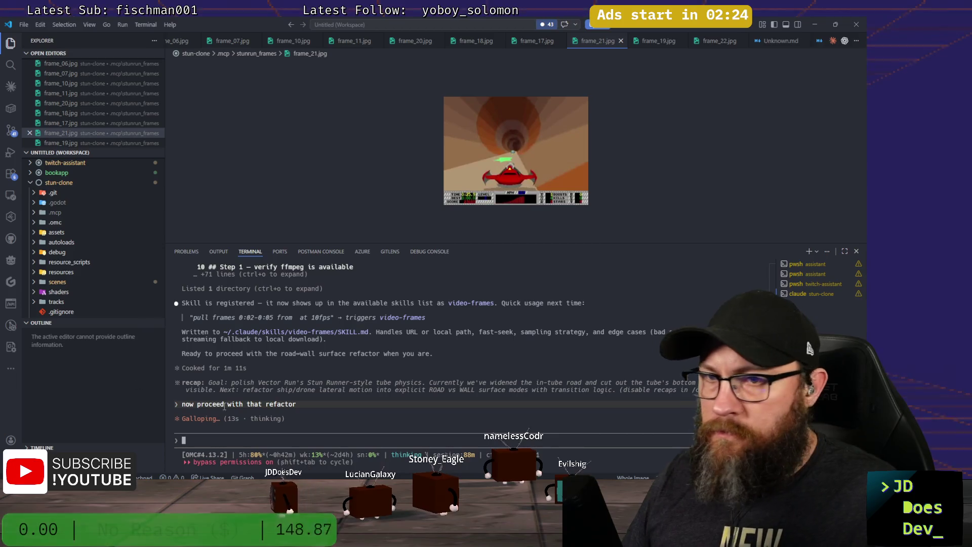
{"action": "key", "text": "alt+Tab"}
{"action": "key", "text": "alt+Tab"}
Step: Scrub the stunrun video forward to about 0:12, then return to VS Code
{"action": "left_click", "coordinate": [286, 232]}
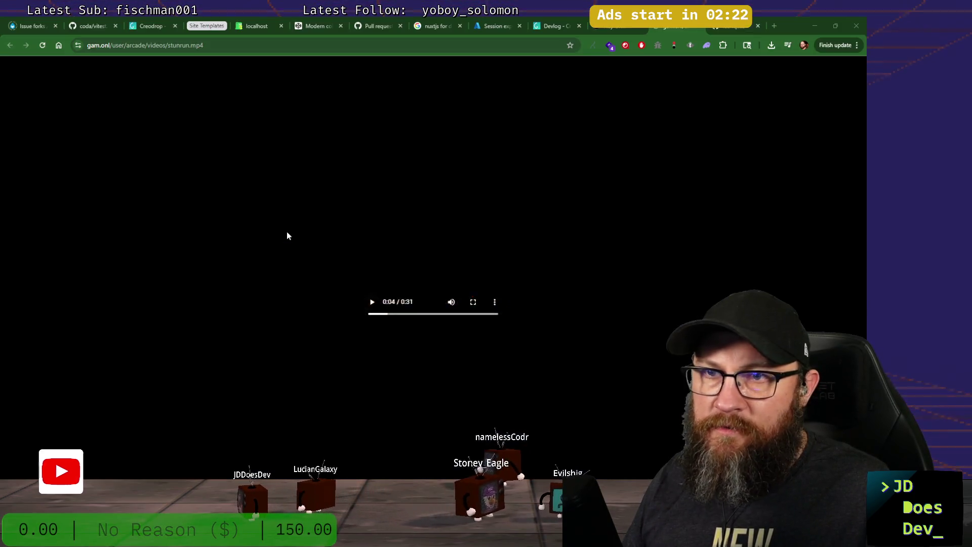
{"action": "left_click_drag", "start_coordinate": [389, 315], "coordinate": [422, 316]}
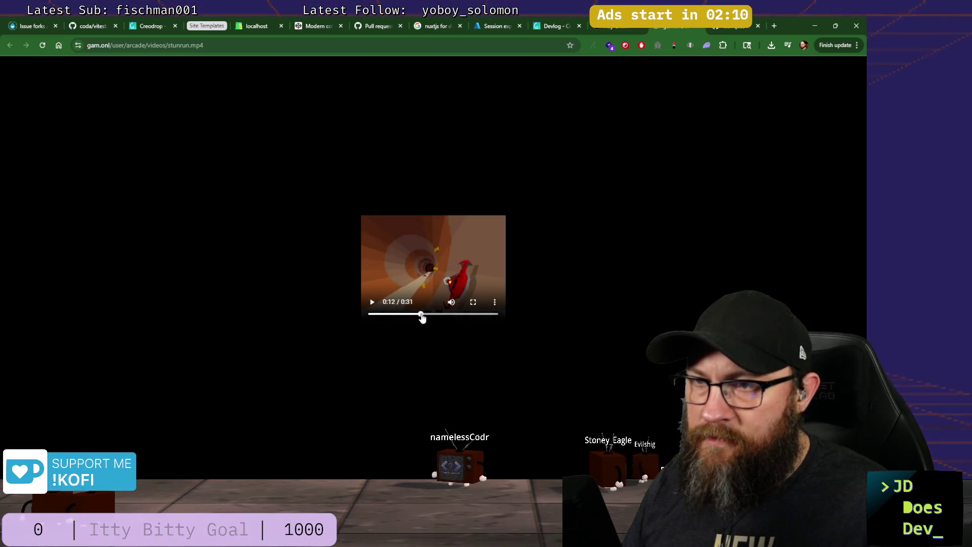
{"action": "mouse_move", "coordinate": [422, 317]}
{"action": "left_mouse_down"}
{"action": "mouse_move", "coordinate": [431, 316]}
{"action": "mouse_move", "coordinate": [422, 317]}
{"action": "left_mouse_up"}
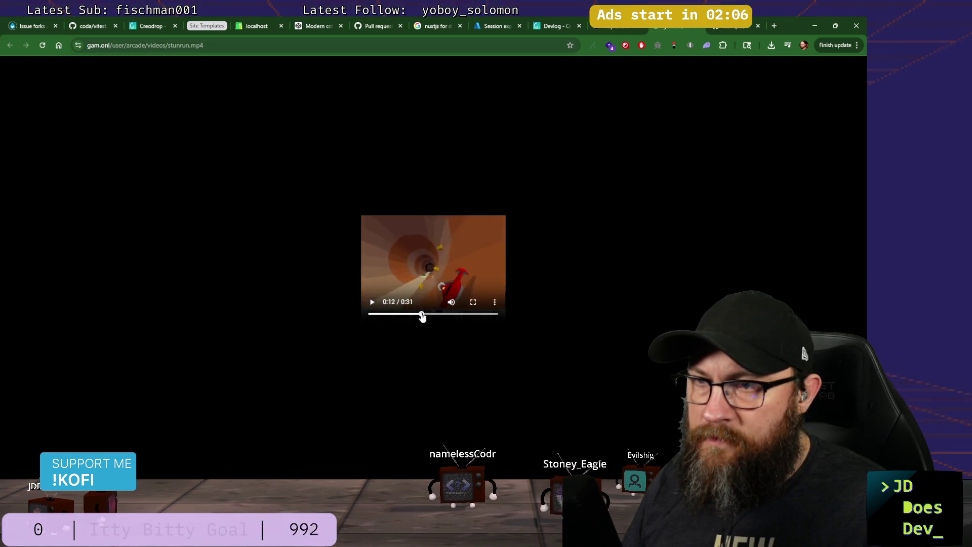
{"action": "key", "text": "alt+Tab"}
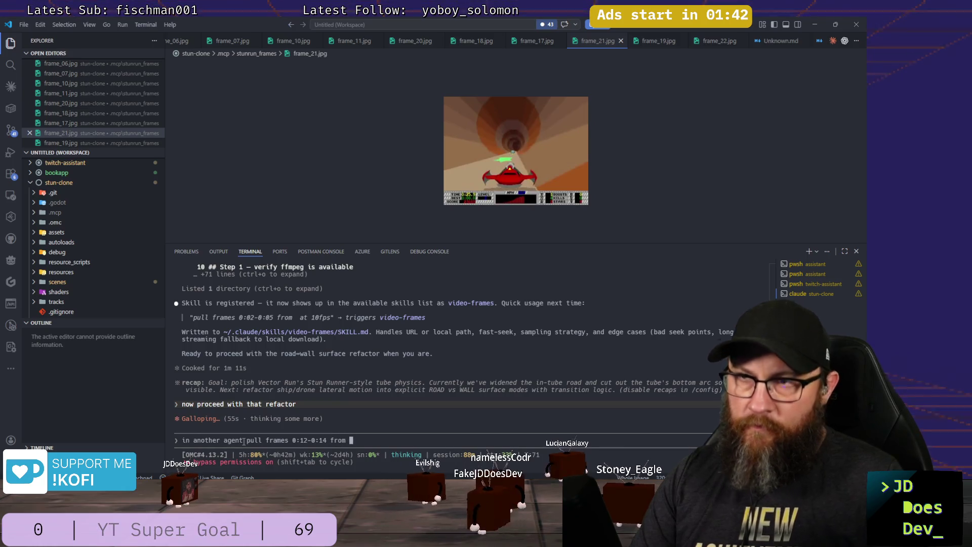
Step: Copy the video URL from Chrome and queue the request for frames 0:12–0:14 at 10 fps in the same folder
{"action": "key", "text": "alt+Tab"}
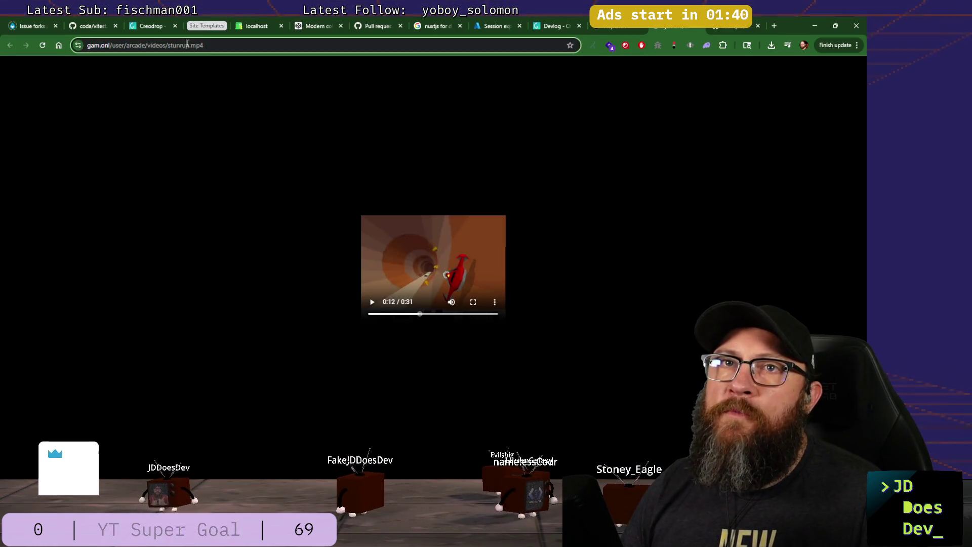
{"action": "left_click", "coordinate": [188, 43]}
{"action": "key", "text": "alt+Tab"}
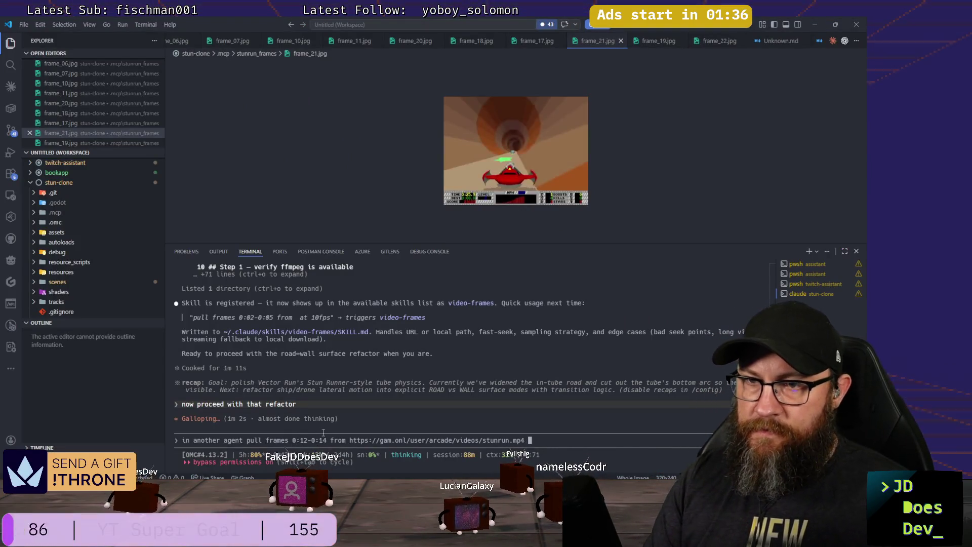
{"action": "type", "text": "at 10"}
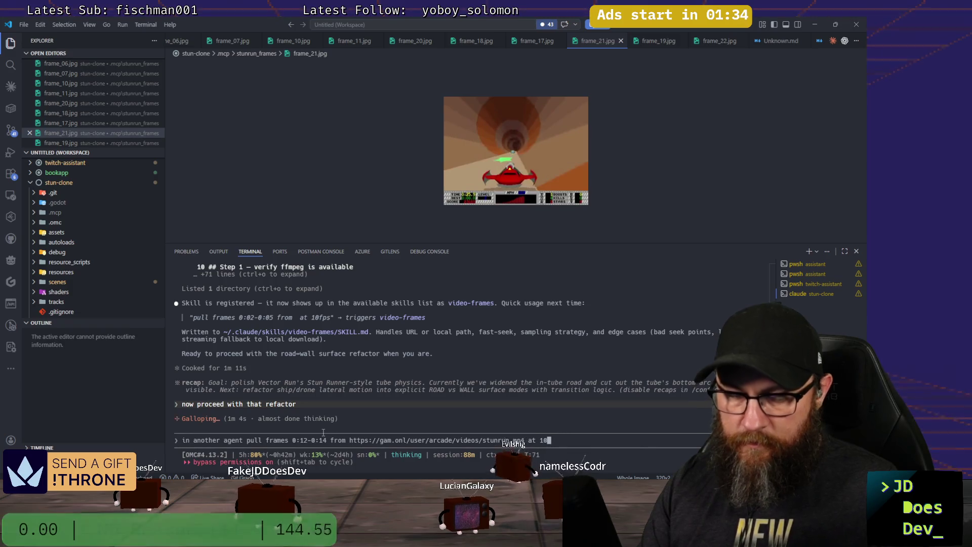
{"action": "type", "text": " fps and"}
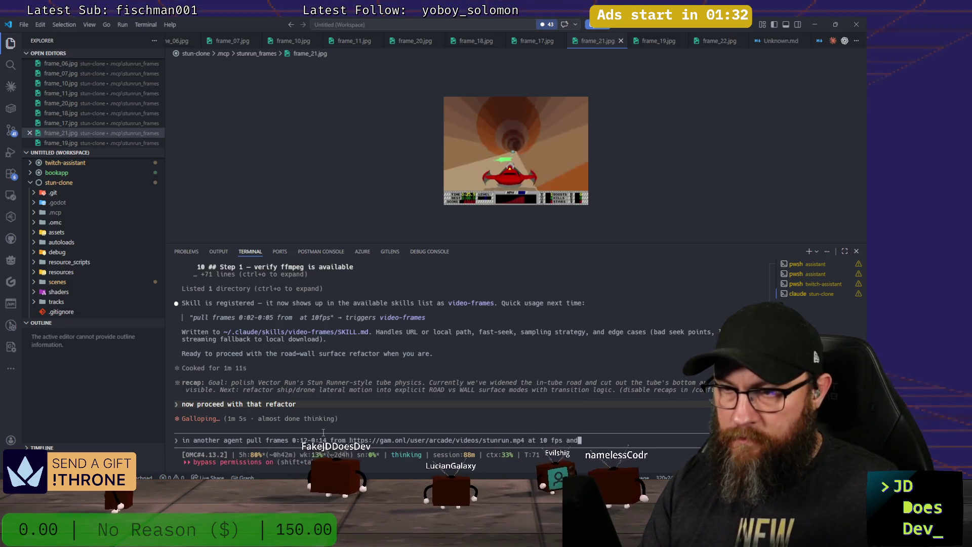
{"action": "type", "text": " save to im"}
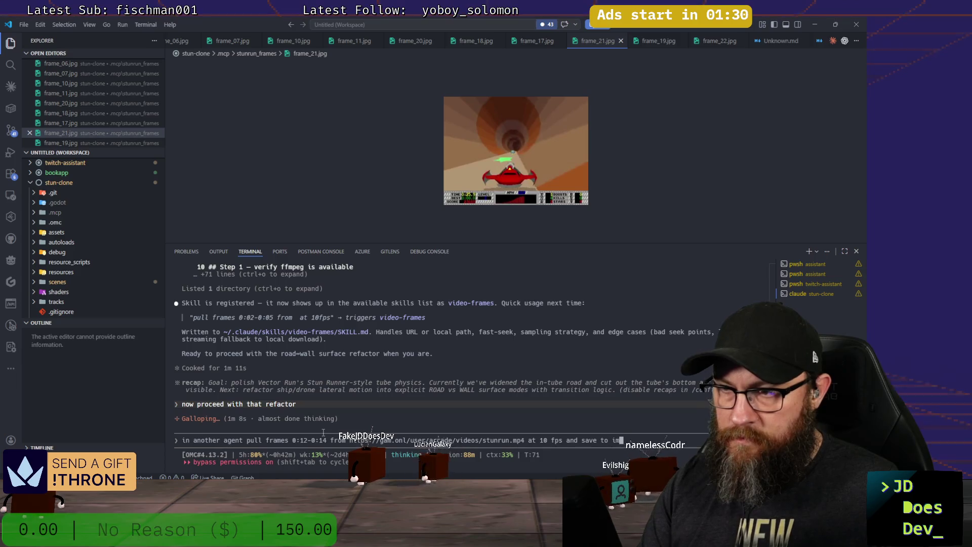
{"action": "type", "text": "ages in th"}
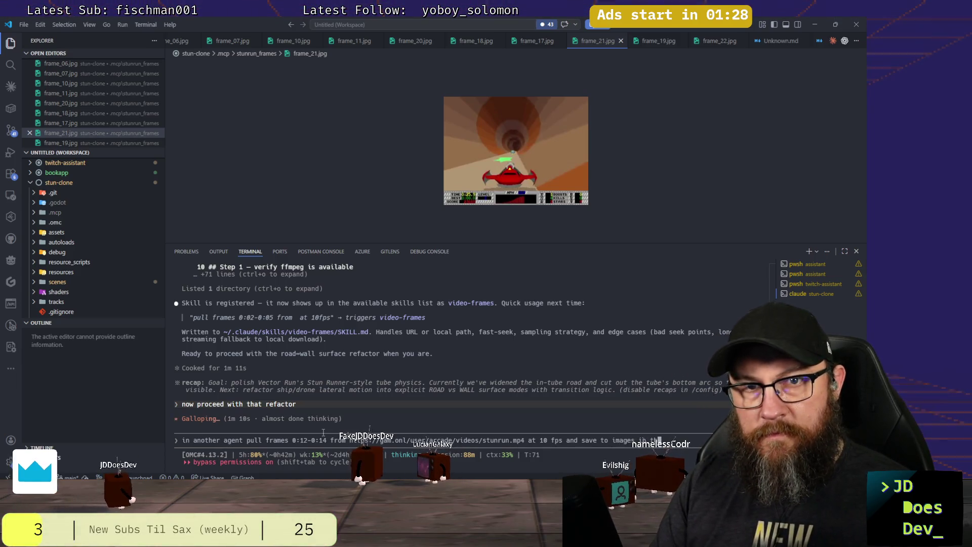
{"action": "type", "text": "e same for"}
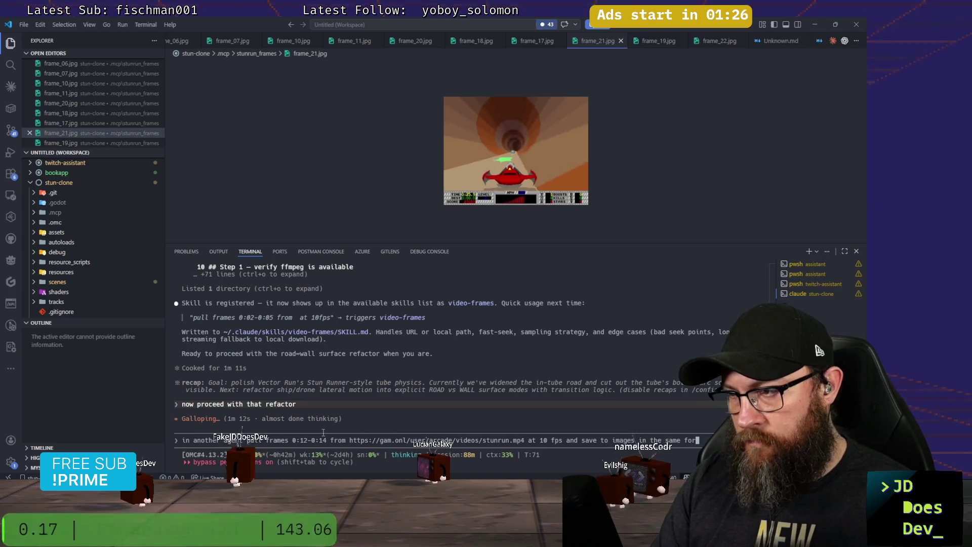
{"action": "type", "text": "lder"}
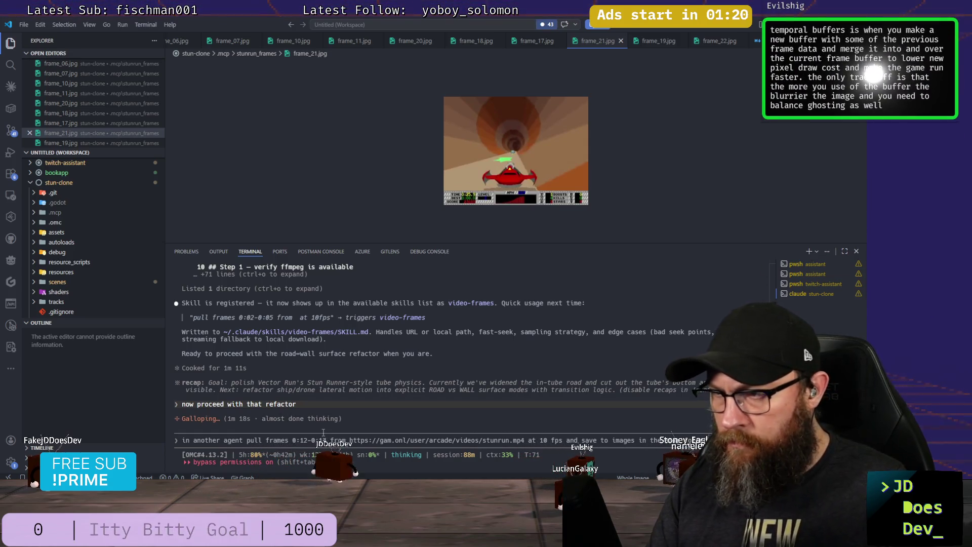
{"action": "key", "text": "Return"}
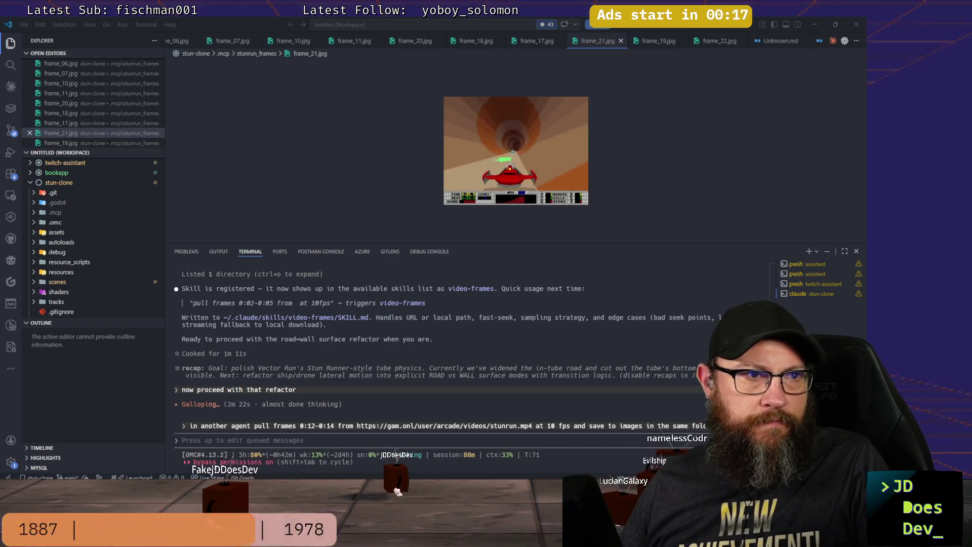
{"action": "left_click", "coordinate": [504, 441]}
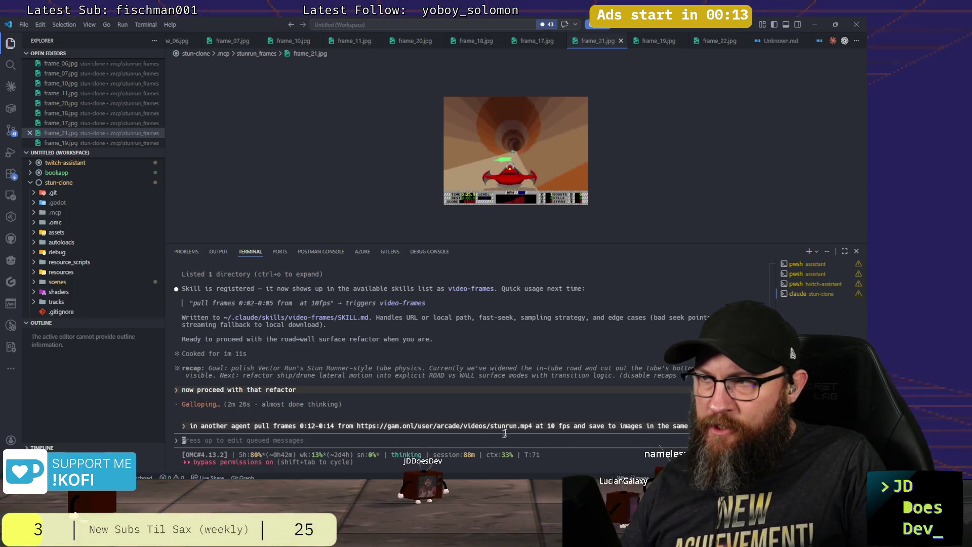